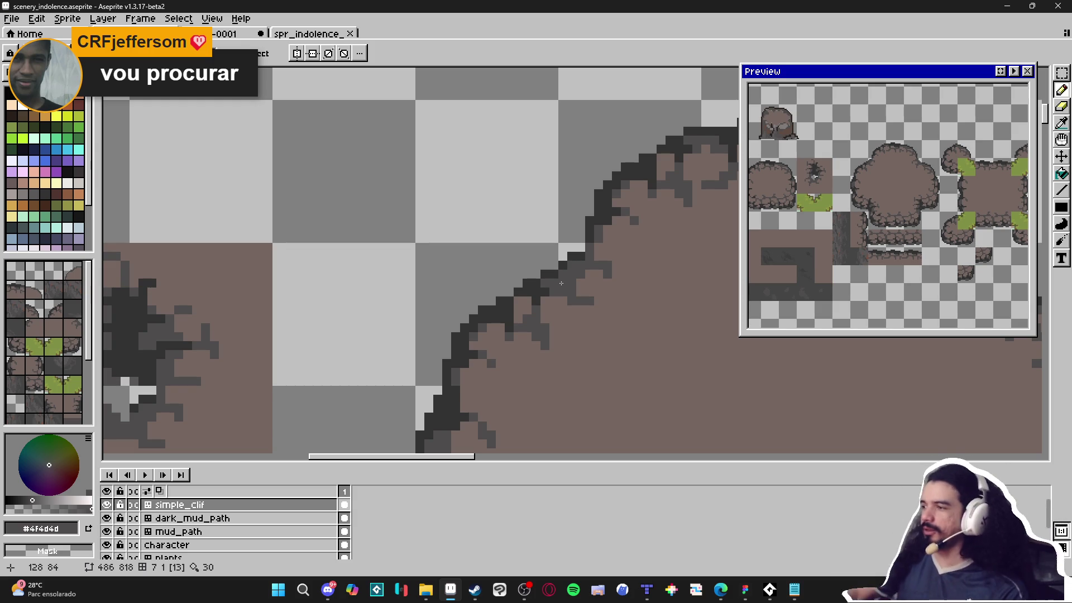
Look over the rock tiles and save scenery_indolence.aseprite.
scroll(561, 283, down, 3)
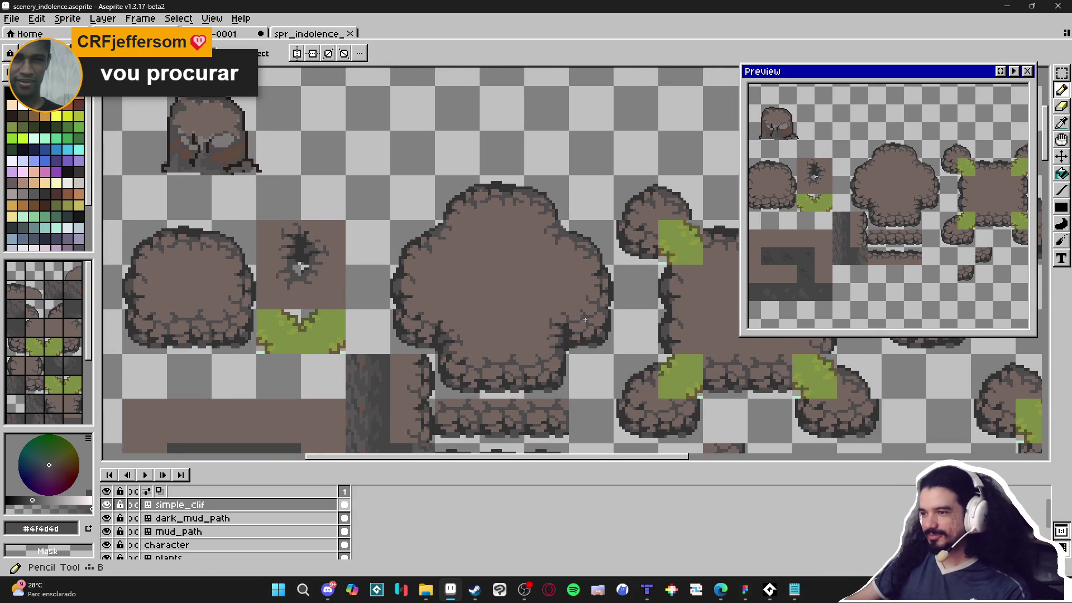
scroll(581, 319, up, 3)
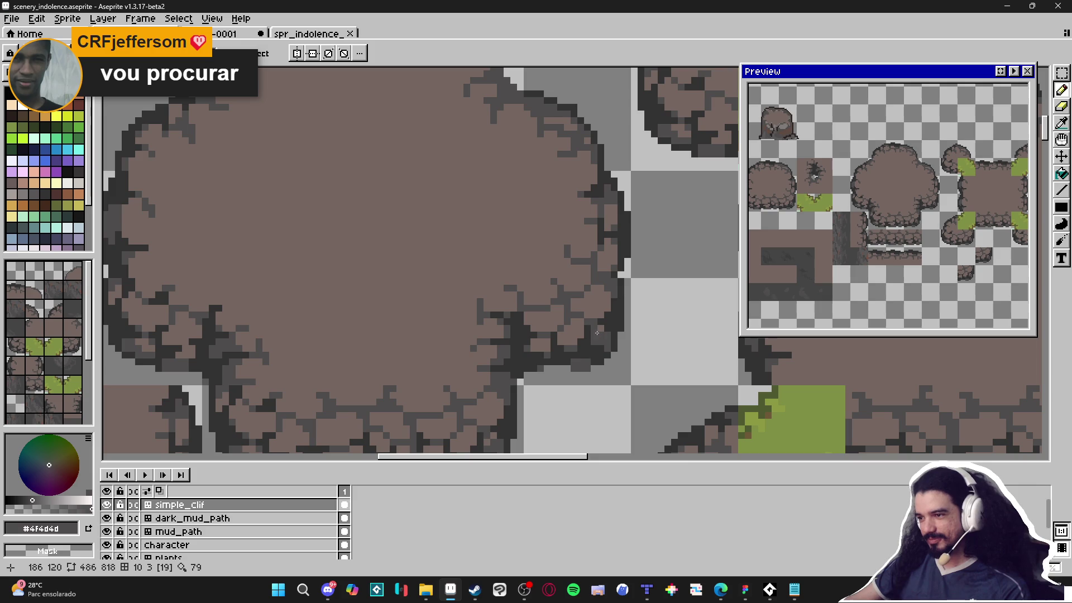
scroll(610, 374, down, 3)
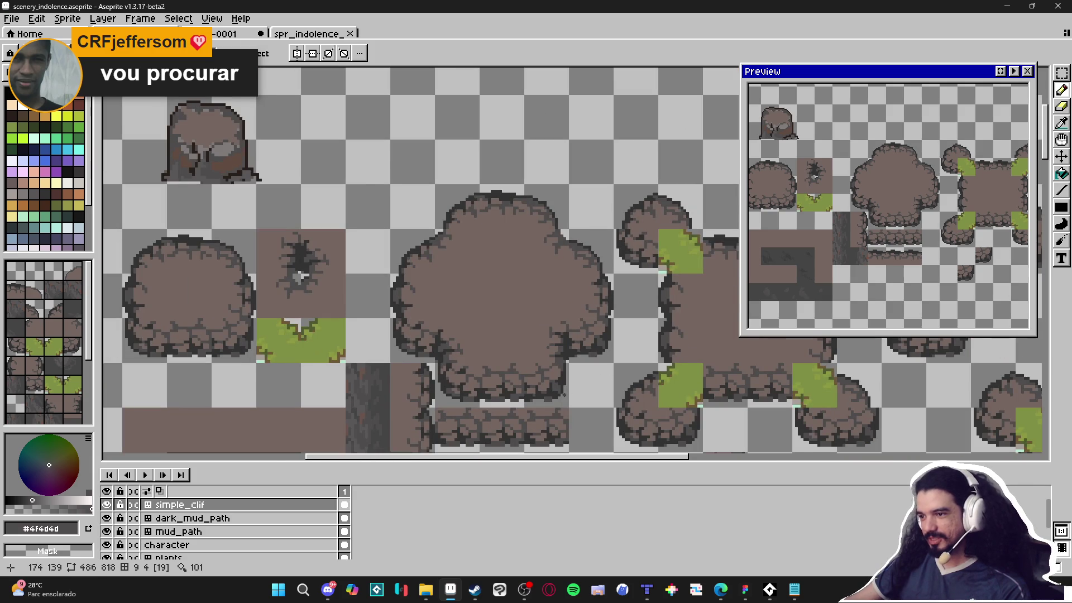
scroll(611, 373, down, 2)
key(ctrl+s)
Pan over the lower rock rows, then back up to the top rock tiles.
drag(473, 352, 489, 274)
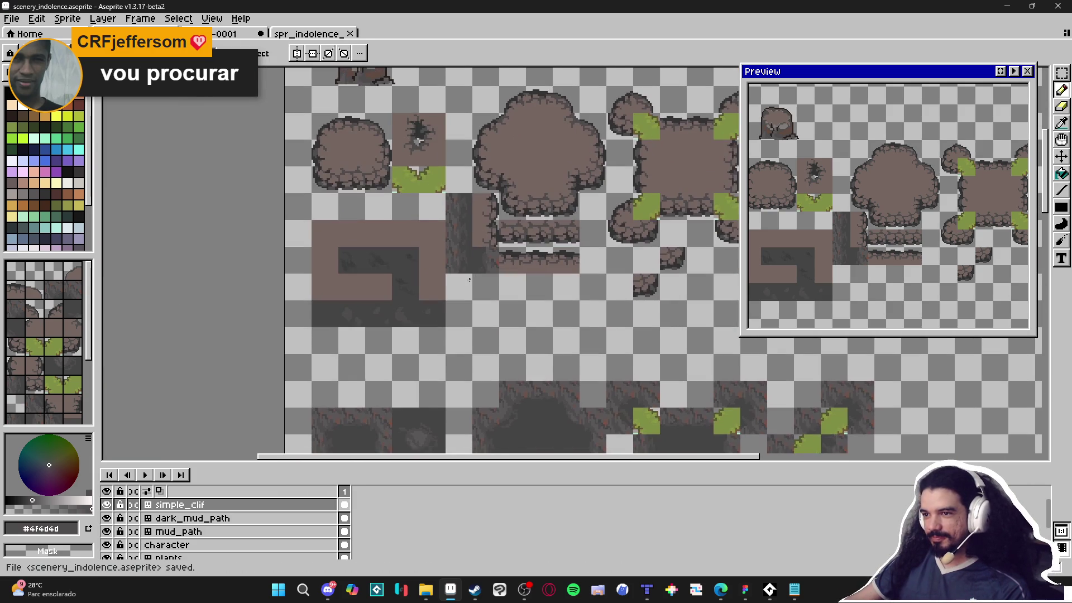
scroll(488, 273, down, 1)
mouse_move(471, 340)
mouse_down()
mouse_move(457, 224)
mouse_move(491, 335)
mouse_up()
scroll(471, 269, down, 1)
scroll(438, 117, up, 2)
drag(438, 118, 470, 198)
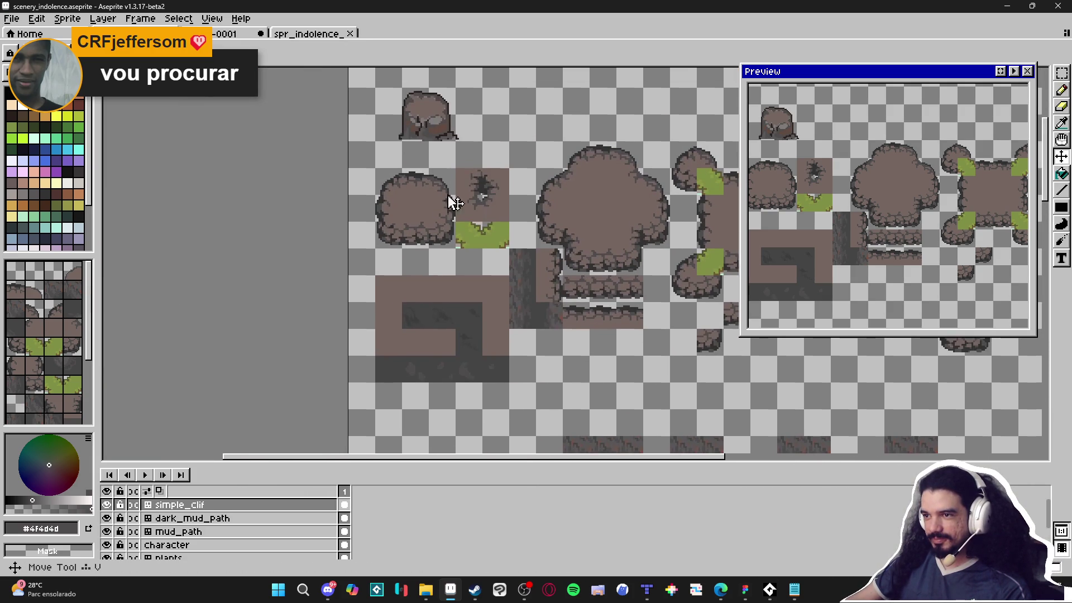
Marquee-select the small round rock tile and paste a copy of it.
key(m)
drag(390, 180, 443, 244)
scroll(407, 215, down, 1)
drag(455, 301, 459, 141)
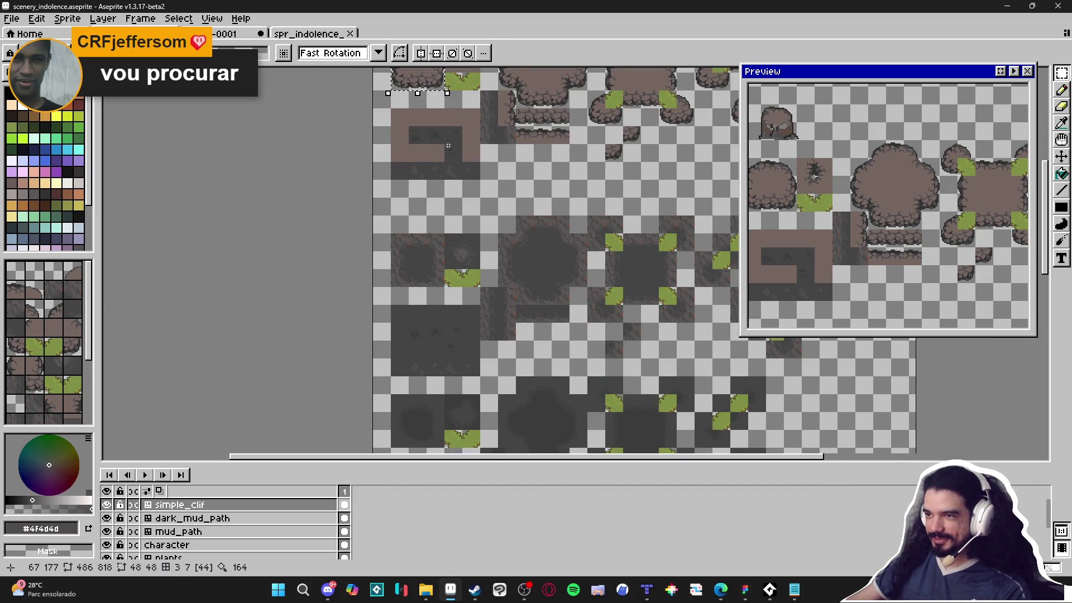
key(ctrl+v)
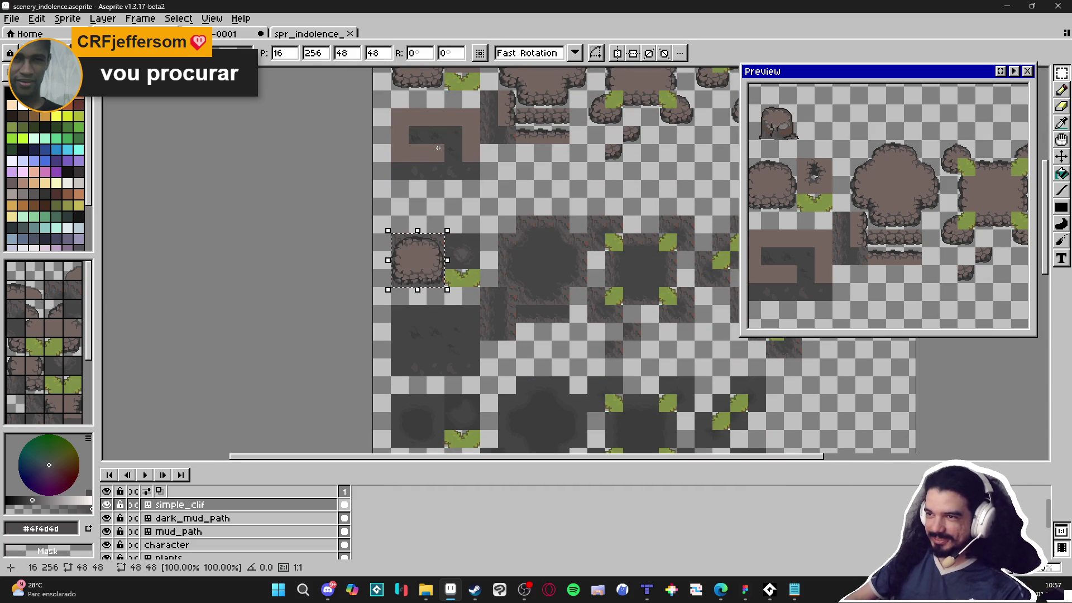
key(Down)
key(Down)
key(Down)
key(Down)
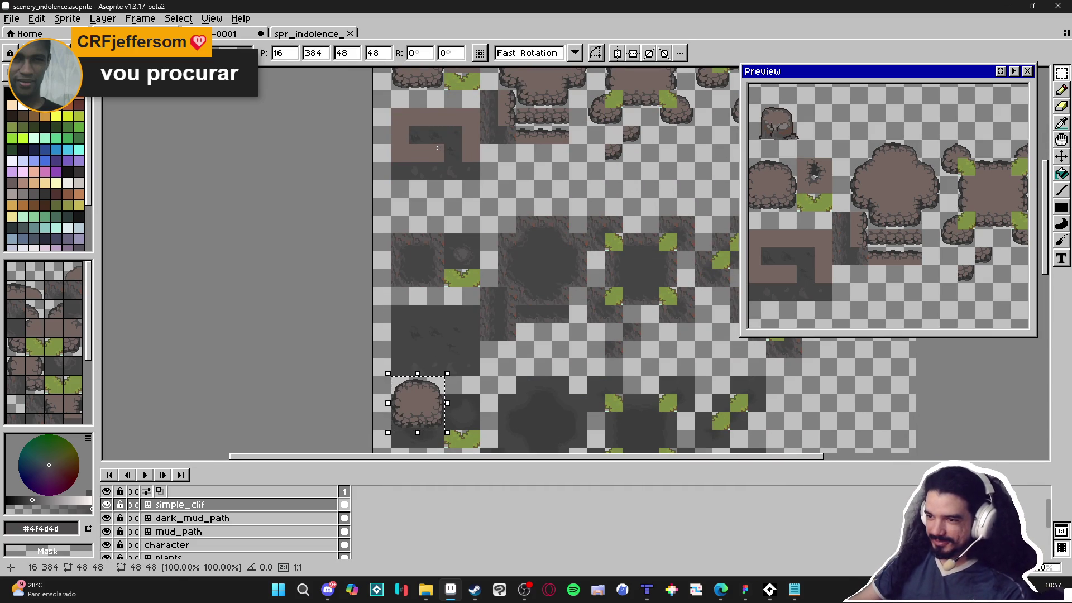
Move the pasted rock tile down the sheet, nudging it two pixels down and two right.
drag(463, 388, 473, 215)
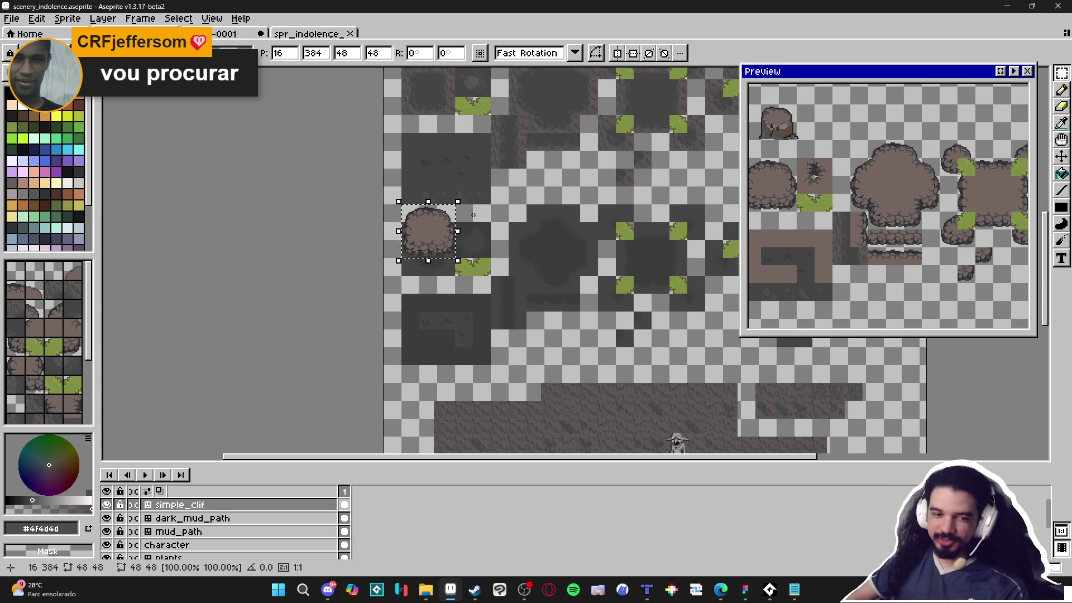
key(Down)
key(Down)
key(Down)
key(Down)
key(Down)
key(Right)
key(Right)
key(Down)
key(Down)
key(Down)
key(Down)
key(Down)
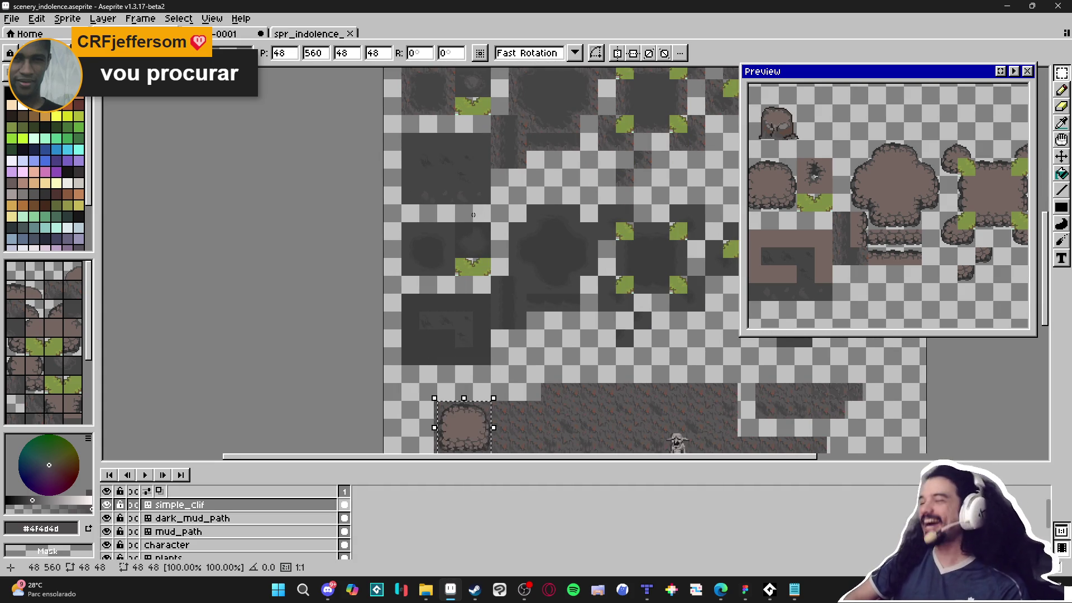
key(Right)
scroll(462, 311, down, 4)
scroll(463, 341, up, 3)
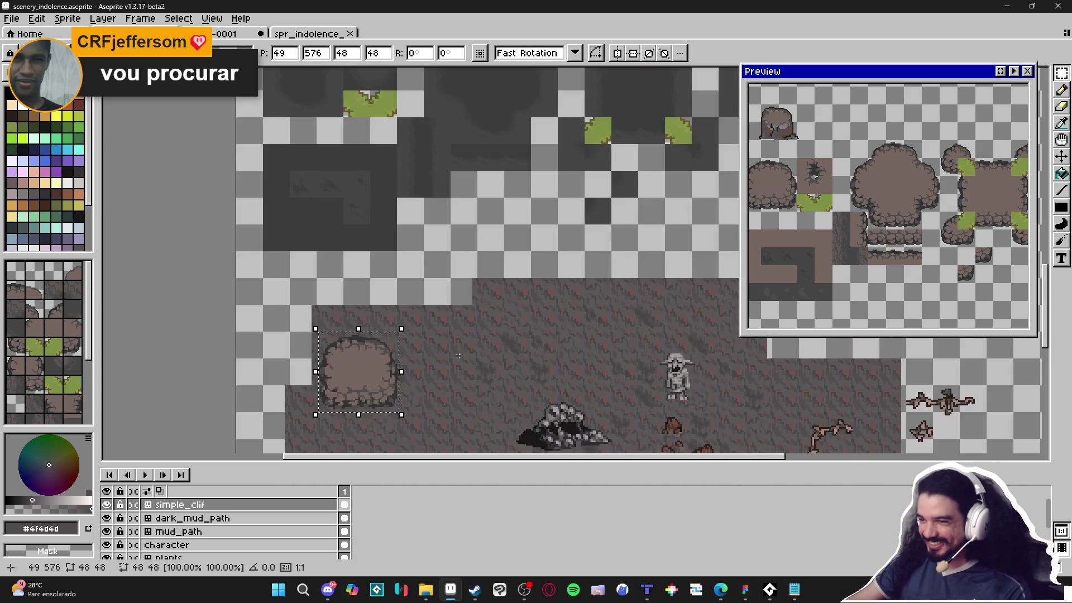
Show the tile grid, nudge the tile one pixel left, and drag it onto the dirt ground.
key(ctrl+apostrophe)
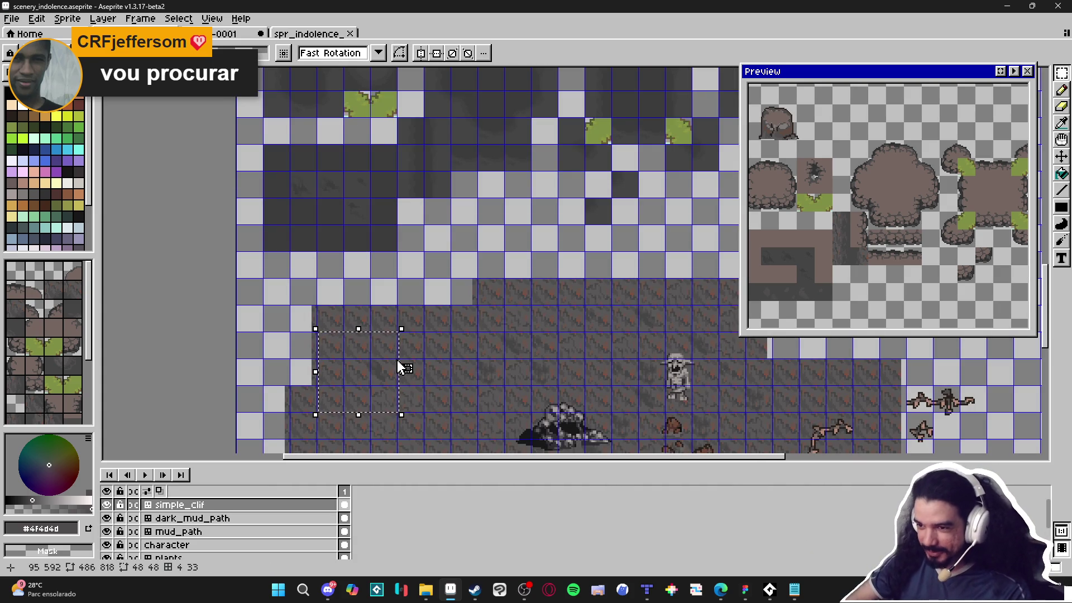
key(Left)
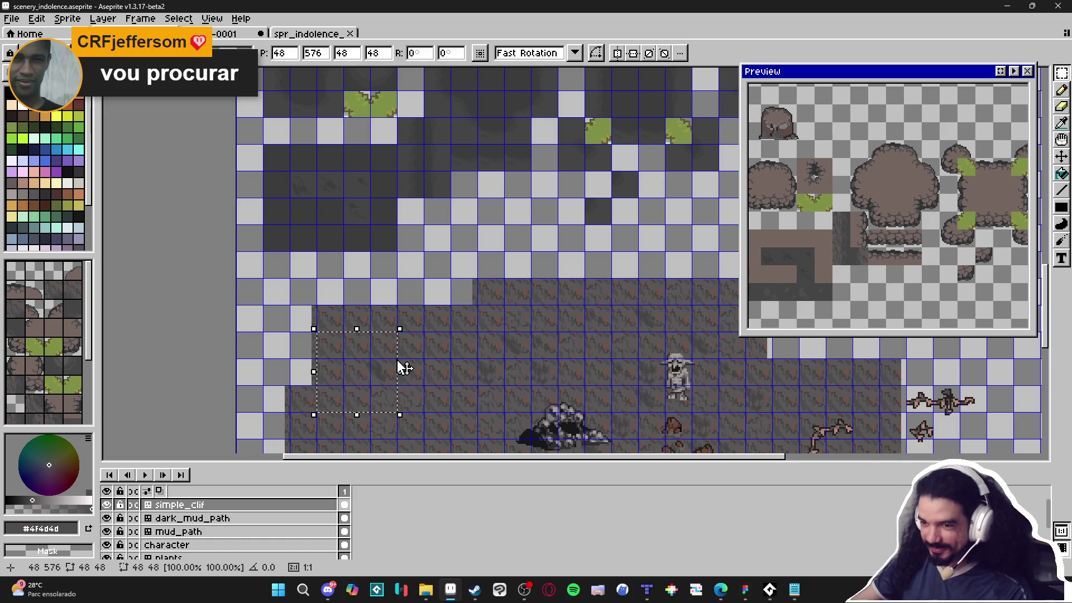
scroll(312, 269, down, 3)
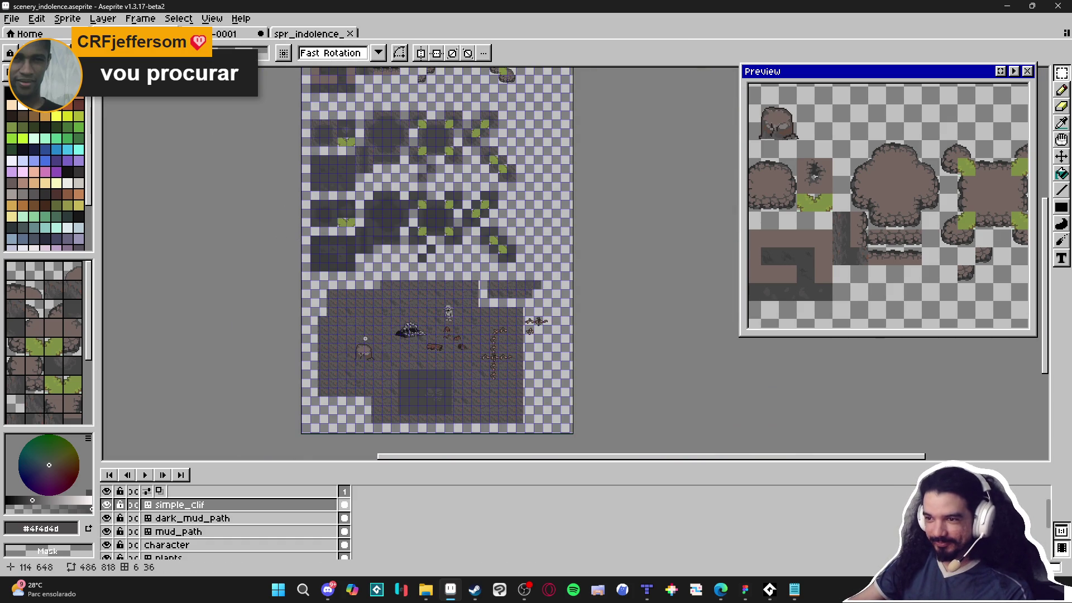
scroll(365, 339, up, 4)
mouse_move(318, 258)
mouse_down()
mouse_move(251, 291)
mouse_move(347, 299)
mouse_up()
Shift the rock tile one pixel left and commit it at 486,818.
scroll(359, 287, up, 4)
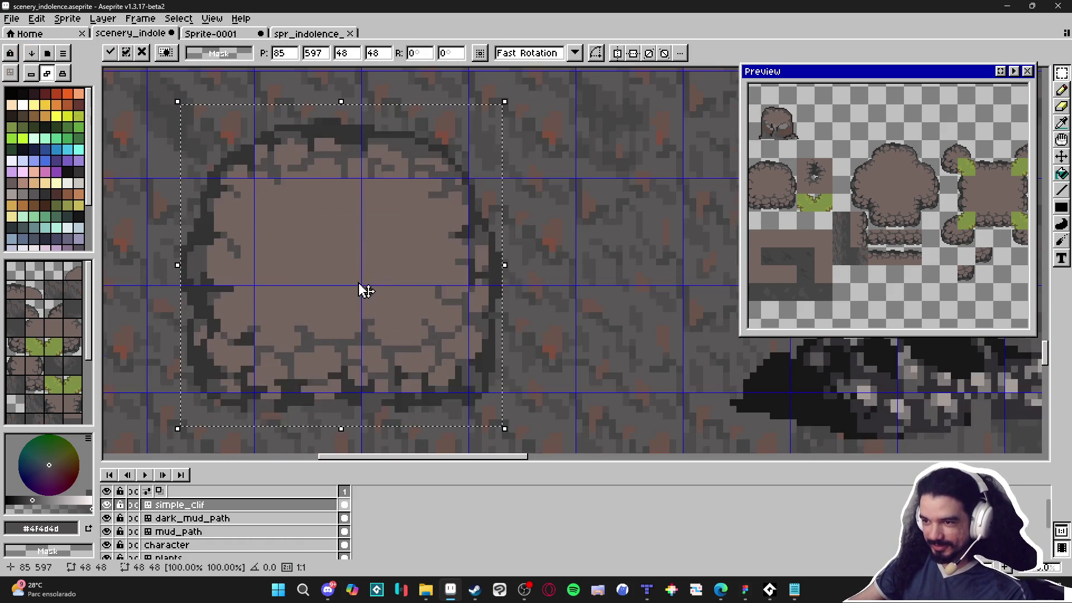
drag(459, 260, 454, 260)
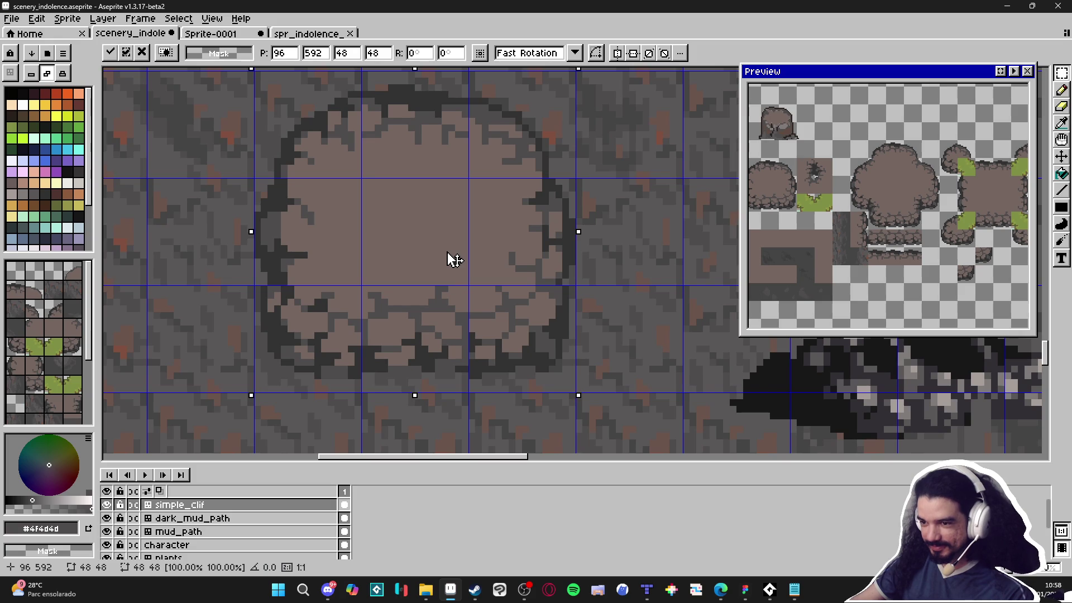
key(Return)
scroll(455, 263, down, 2)
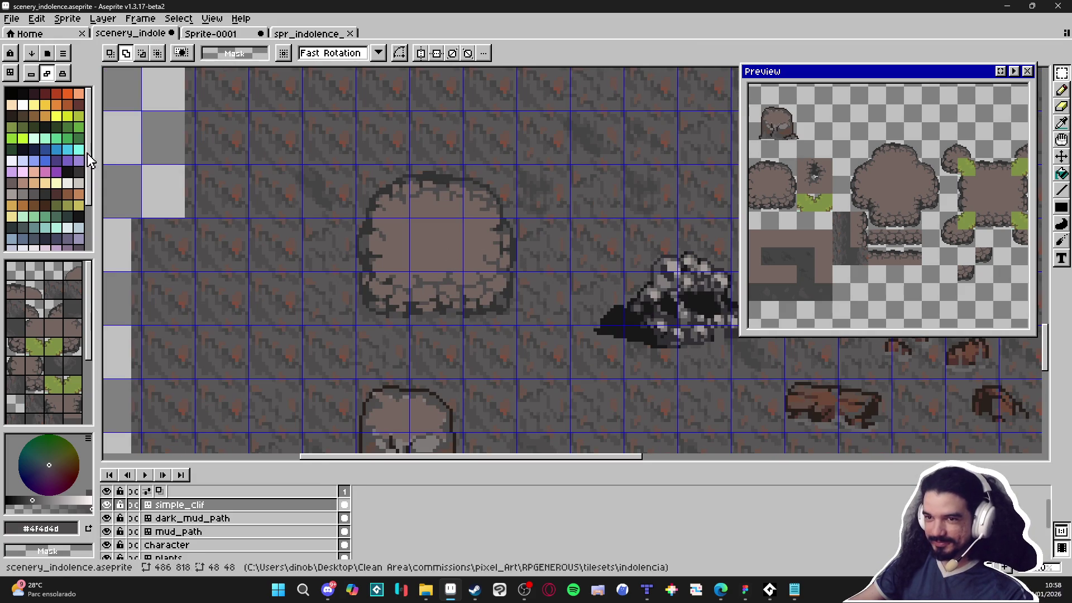
Switch to the Pencil, toggle the tile grid off and on, and zoom out over the map.
key(b)
scroll(483, 263, down, 1)
key(ctrl+apostrophe)
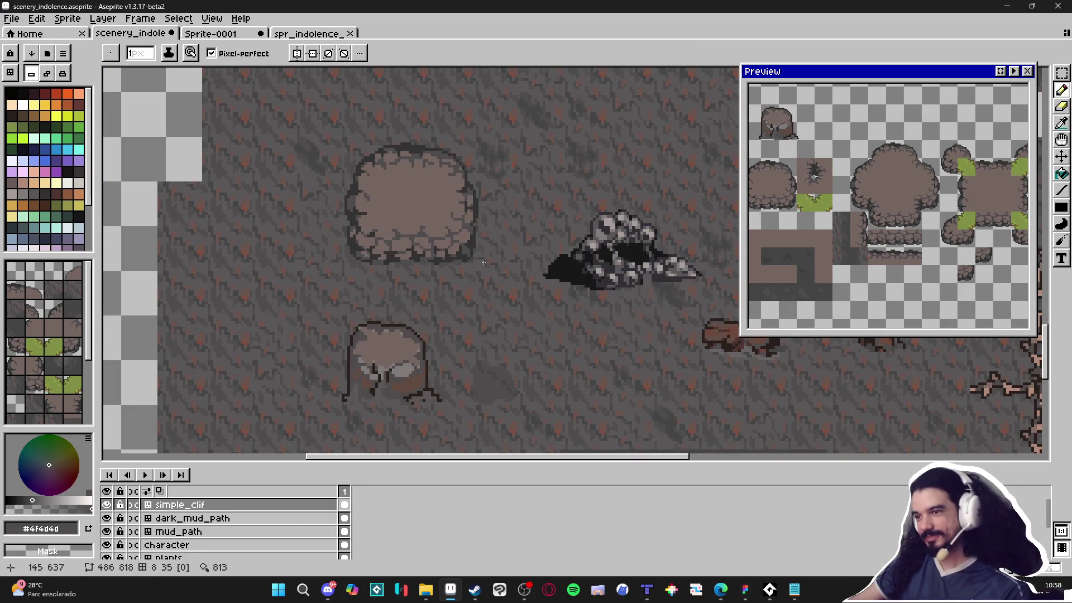
scroll(481, 300, down, 1)
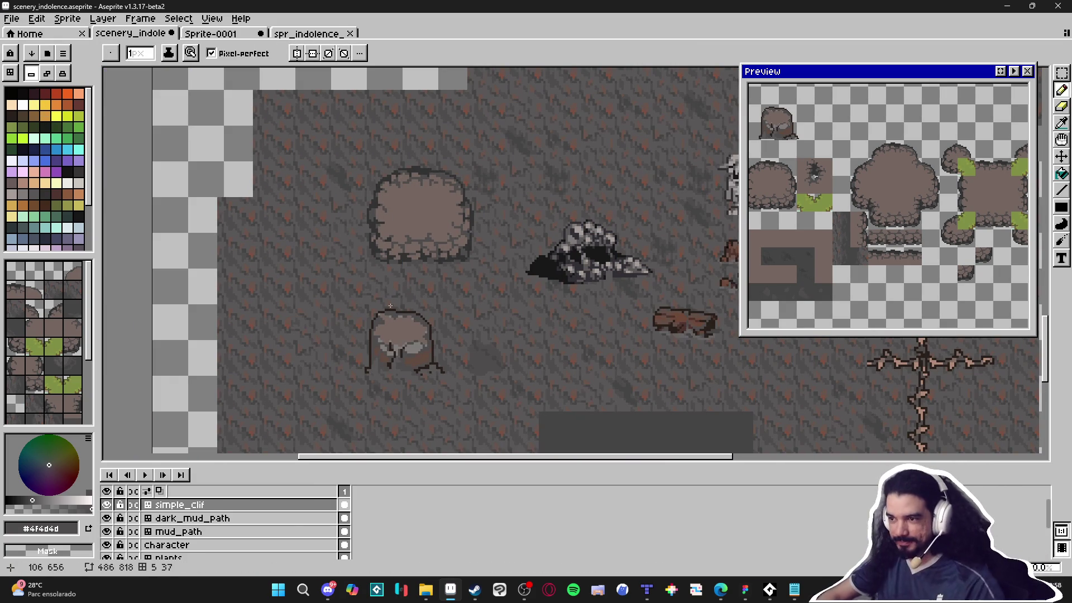
key(b)
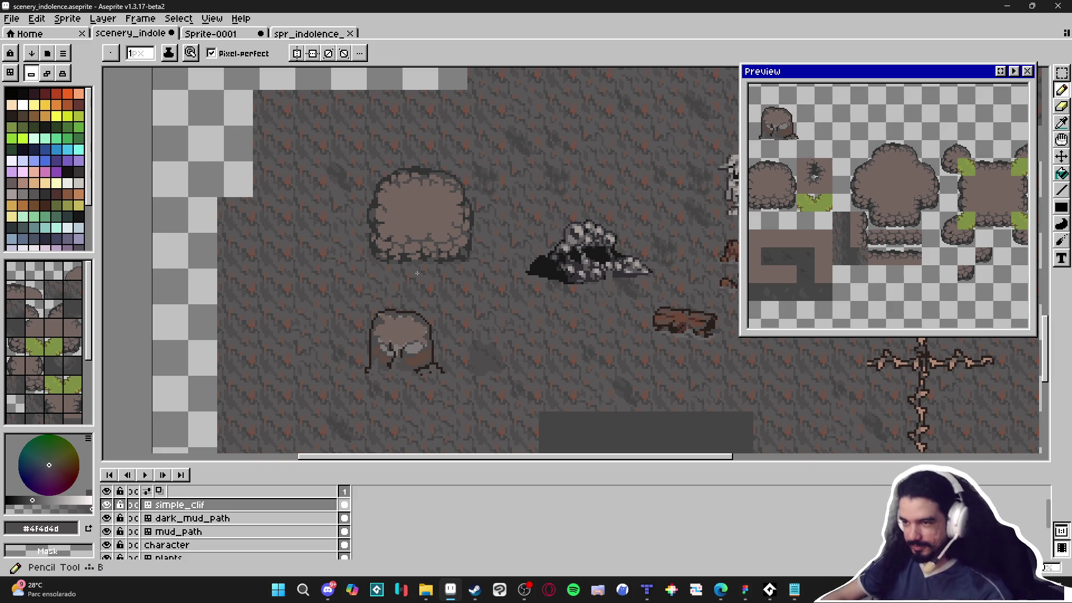
key(ctrl+apostrophe)
scroll(403, 249, up, 2)
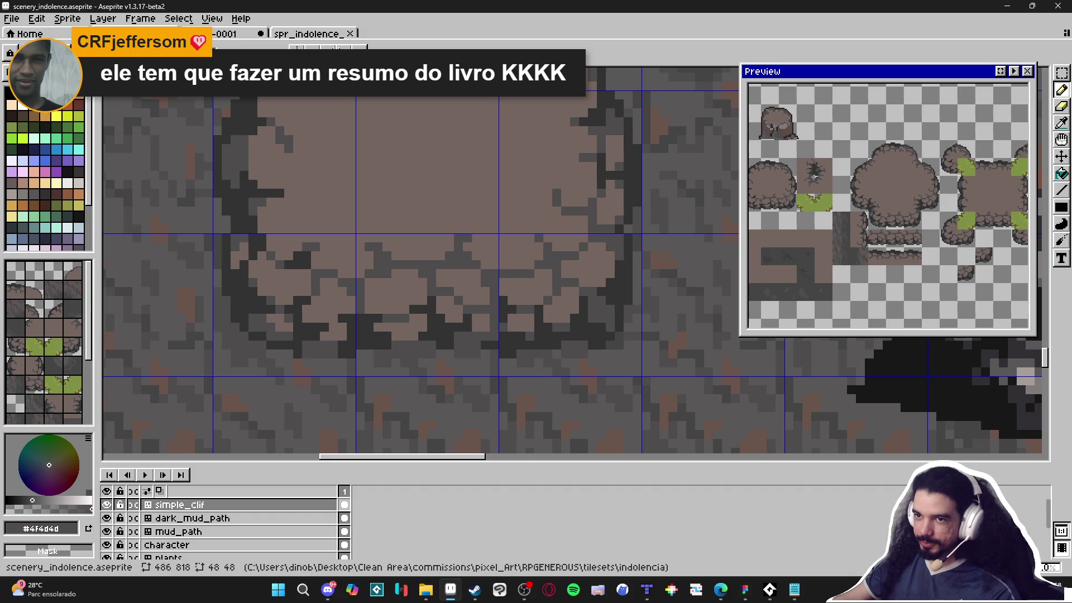
key(minus)
key(minus)
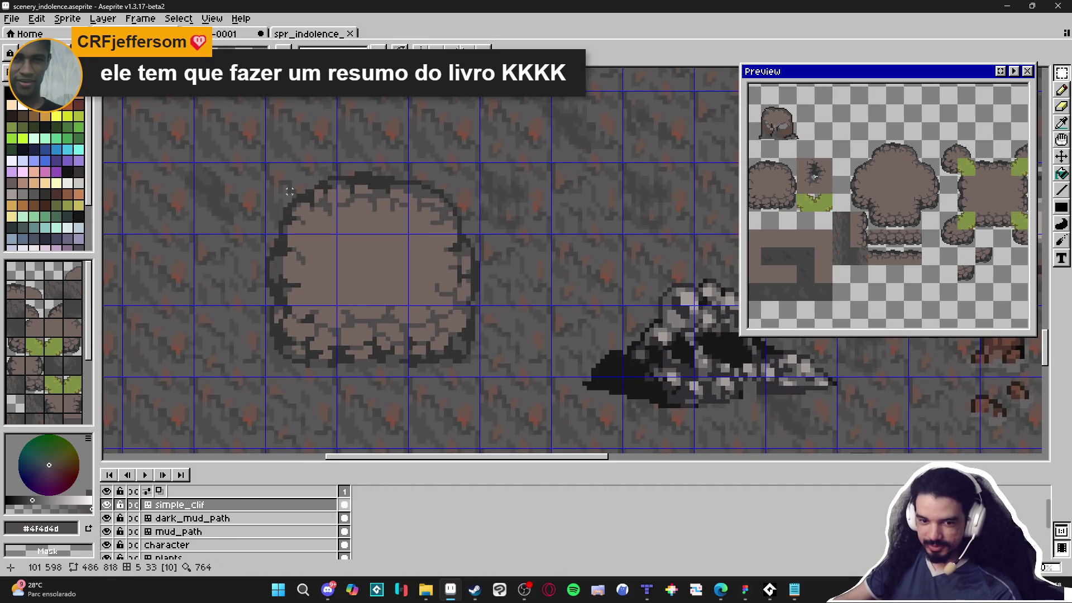
Select the boulder snapped to the tile grid with a rectangular marquee.
drag(289, 191, 450, 324)
scroll(450, 323, down, 1)
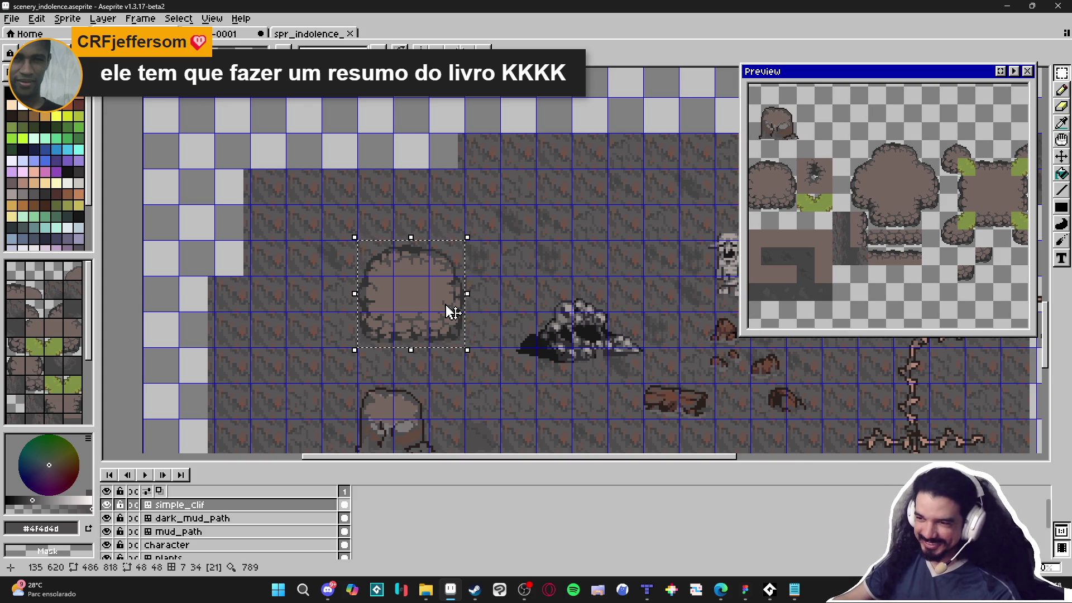
scroll(452, 311, down, 1)
scroll(447, 306, up, 2)
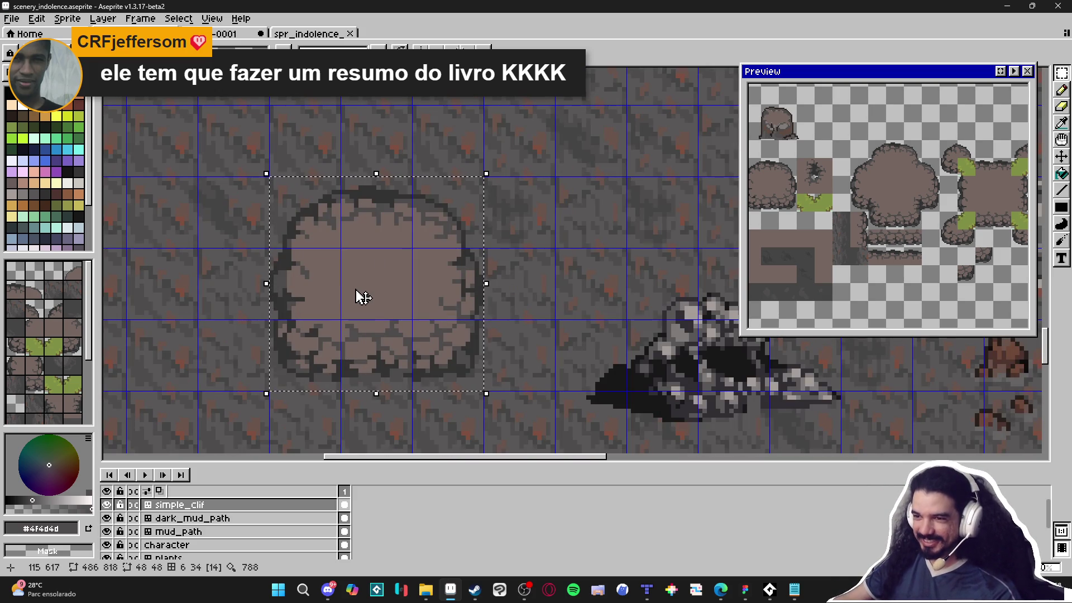
key(m)
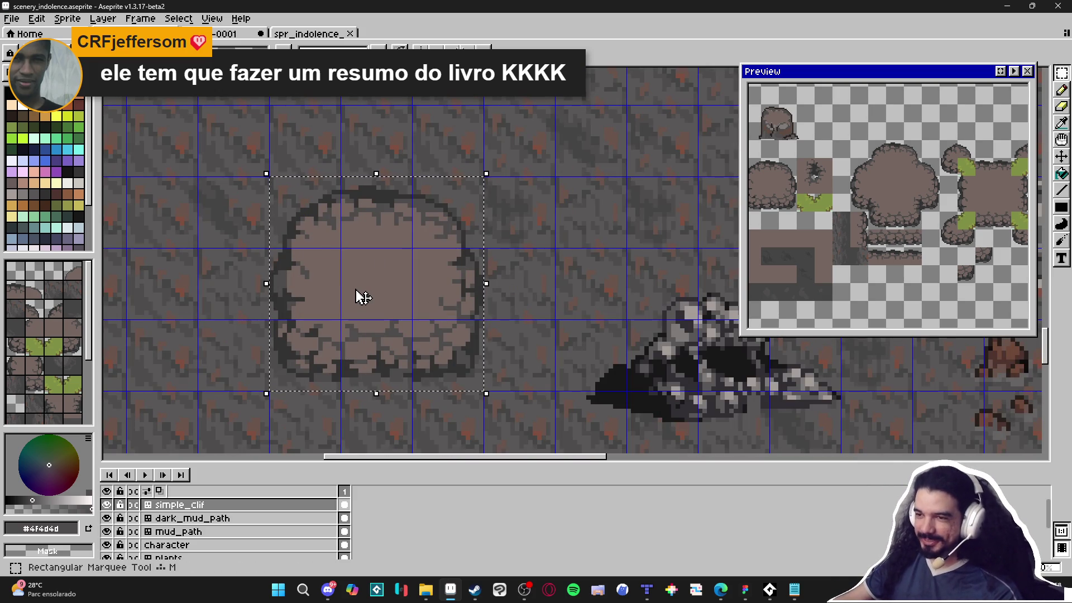
scroll(361, 297, down, 1)
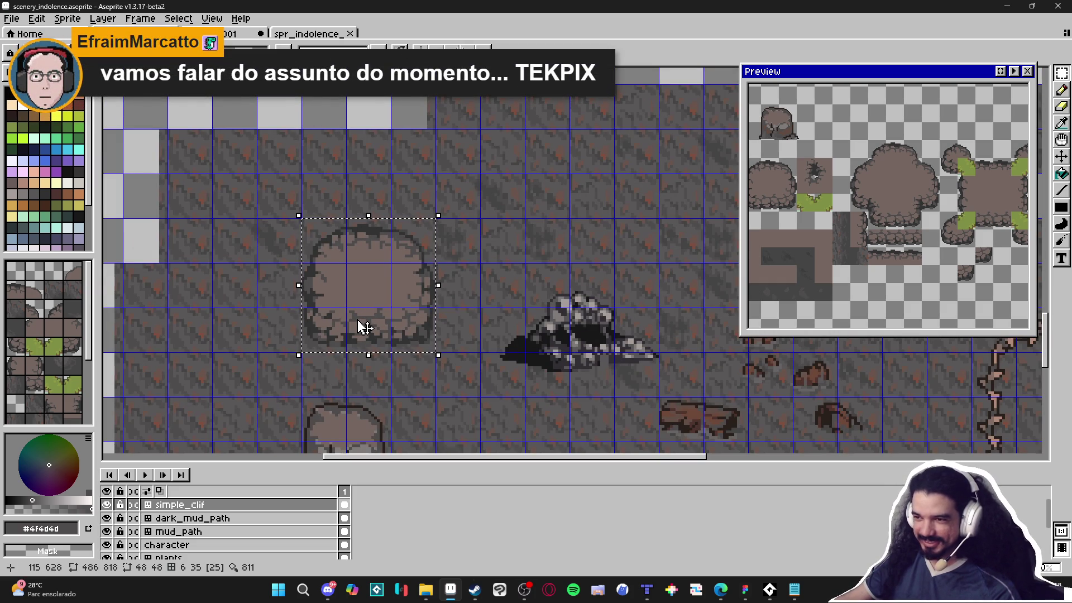
Zoom onto the top-left cliff tiles and marquee the tiles around the round boulder.
scroll(366, 326, down, 4)
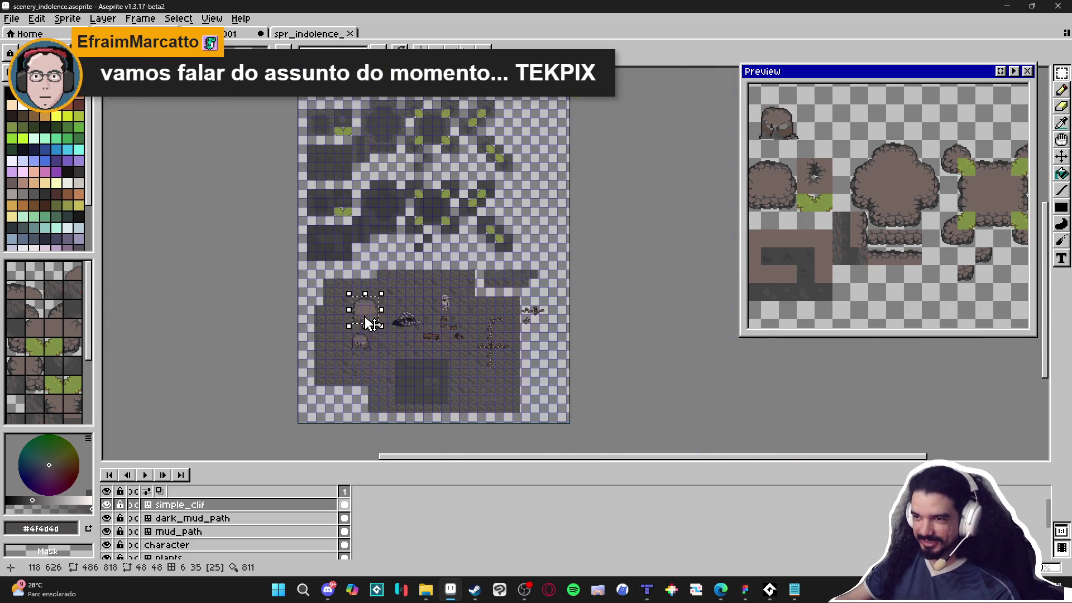
scroll(366, 324, down, 1)
scroll(390, 224, up, 5)
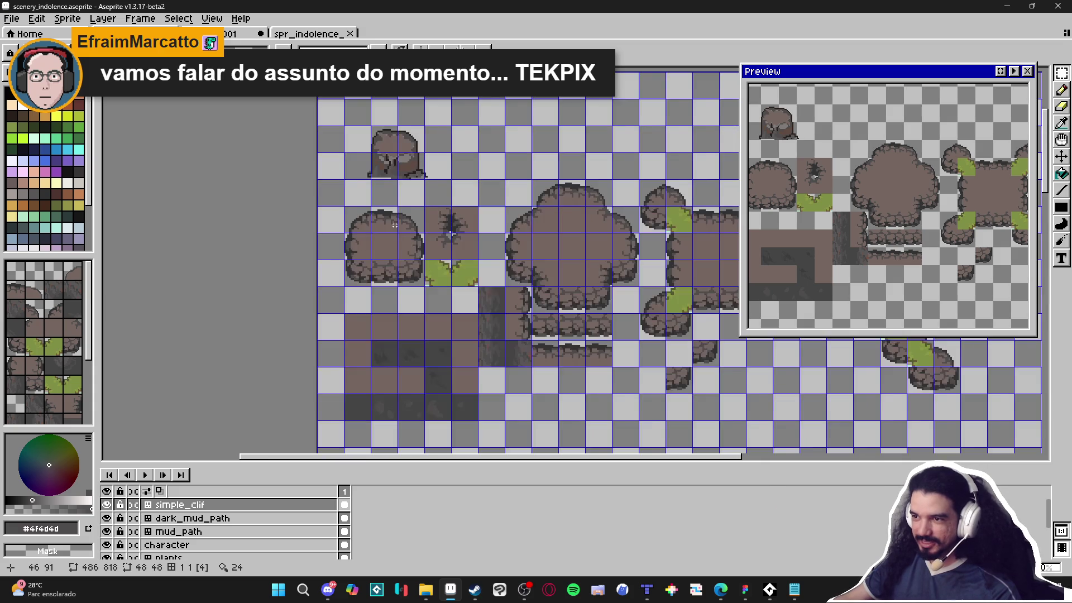
scroll(391, 222, down, 2)
scroll(338, 229, up, 3)
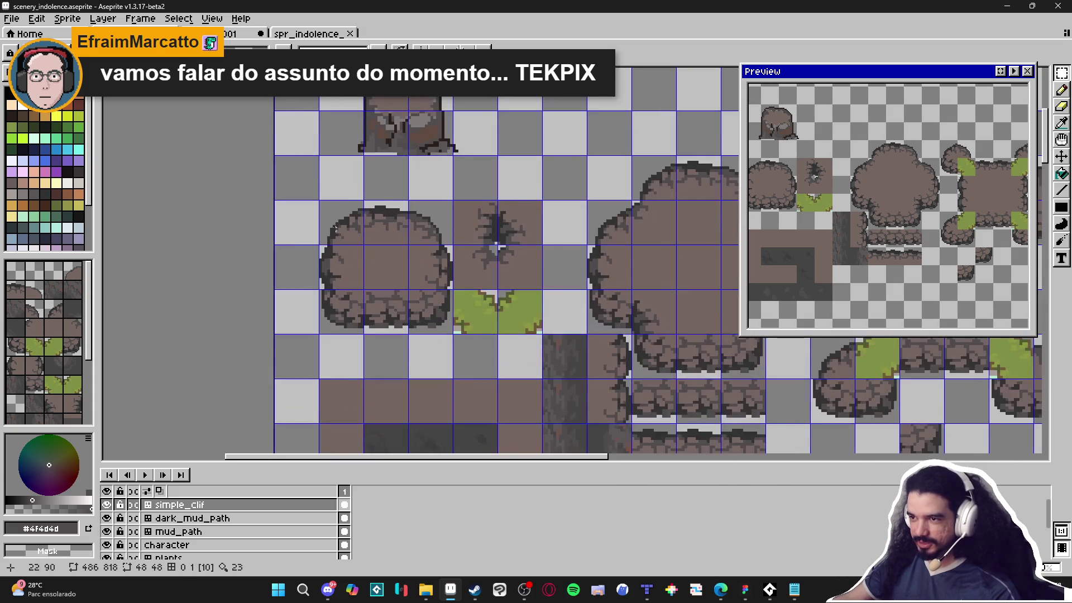
mouse_move(337, 212)
mouse_down()
mouse_move(444, 282)
mouse_move(447, 326)
mouse_up()
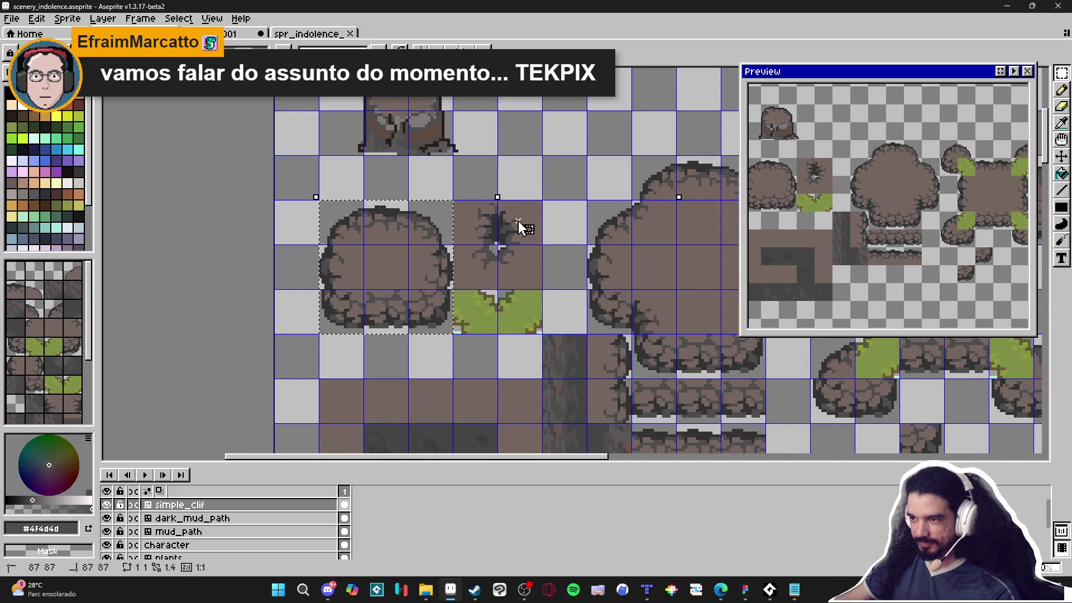
In spr_indolence_tileset_.png, enlarge the canvas to 306×260 via Canvas Size.
click(310, 34)
scroll(411, 350, down, 4)
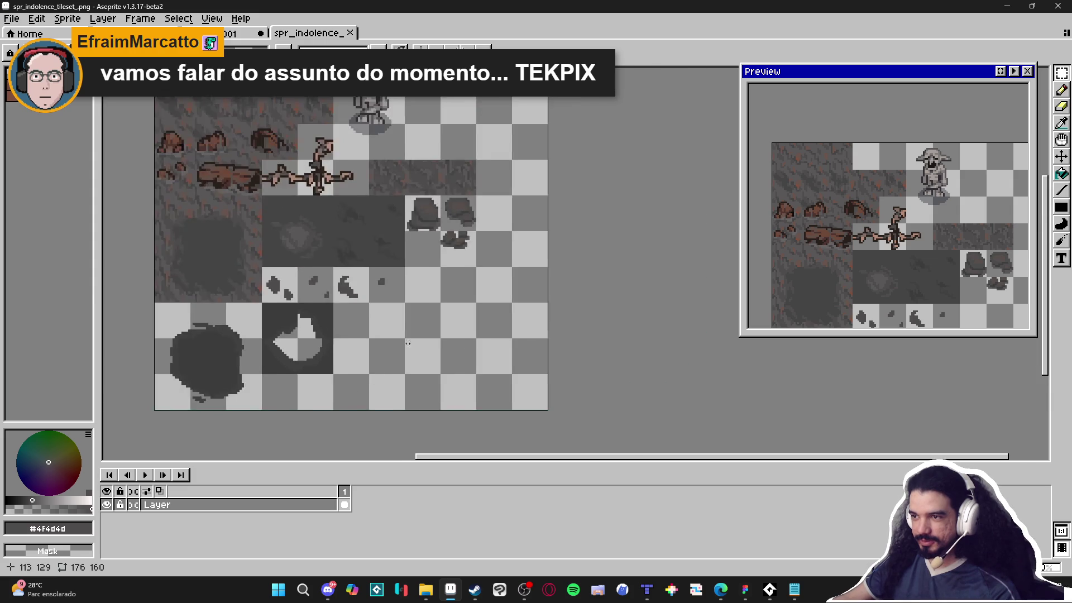
drag(411, 350, 400, 268)
key(ctrl+alt+c)
drag(497, 287, 710, 262)
drag(672, 343, 791, 358)
click(826, 327)
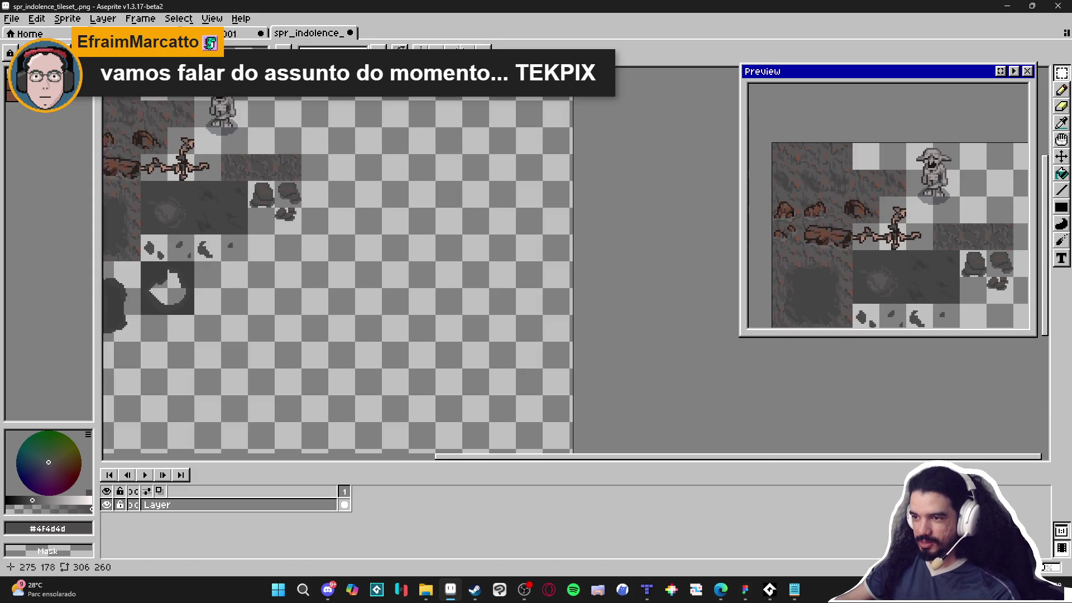
Pan over the enlarged canvas to the bush tile and save the tileset.
drag(158, 339, 386, 207)
scroll(386, 207, up, 2)
scroll(503, 231, down, 3)
scroll(471, 304, up, 3)
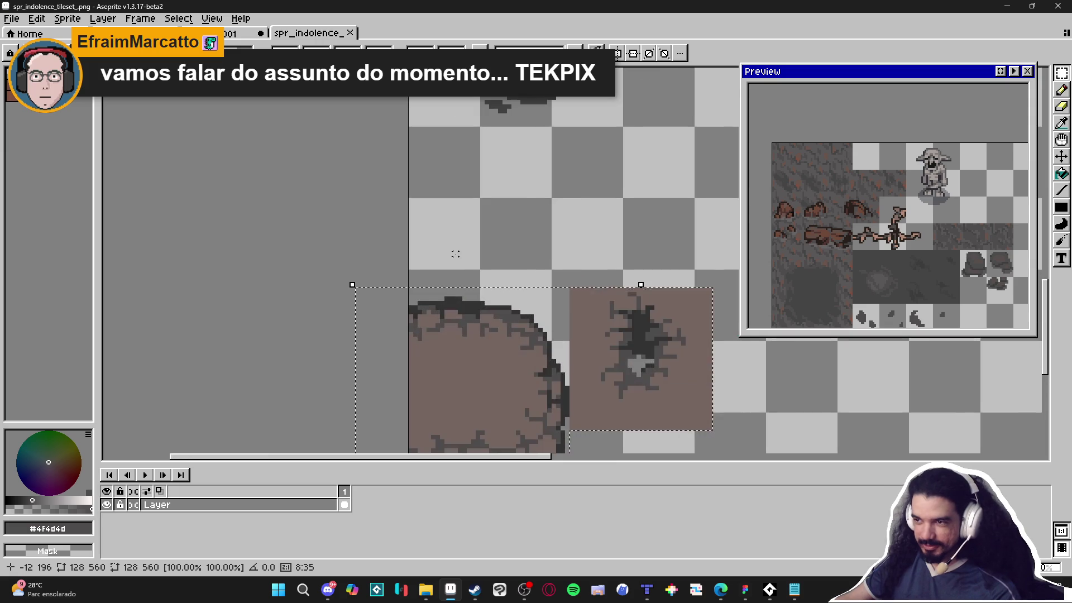
drag(440, 376, 521, 208)
scroll(503, 220, up, 3)
mouse_move(466, 256)
mouse_down()
mouse_move(477, 337)
mouse_move(474, 308)
mouse_up()
key(ctrl+s)
Trim the canvas to 304×256 in two Canvas Size passes, then return to scenery_indolence.
scroll(444, 231, down, 3)
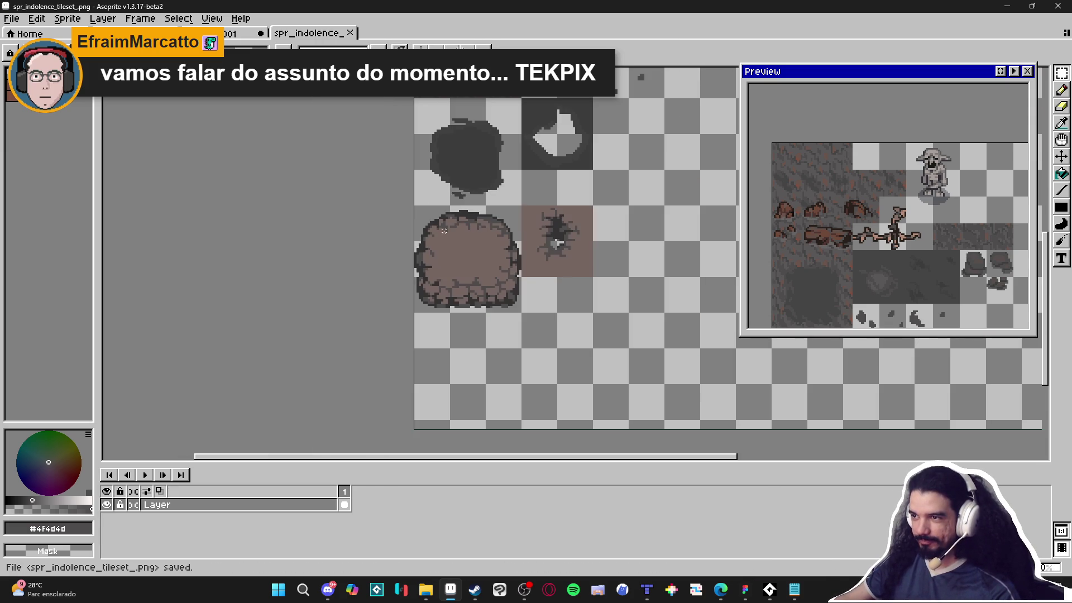
scroll(488, 385, up, 1)
key(ctrl+alt+c)
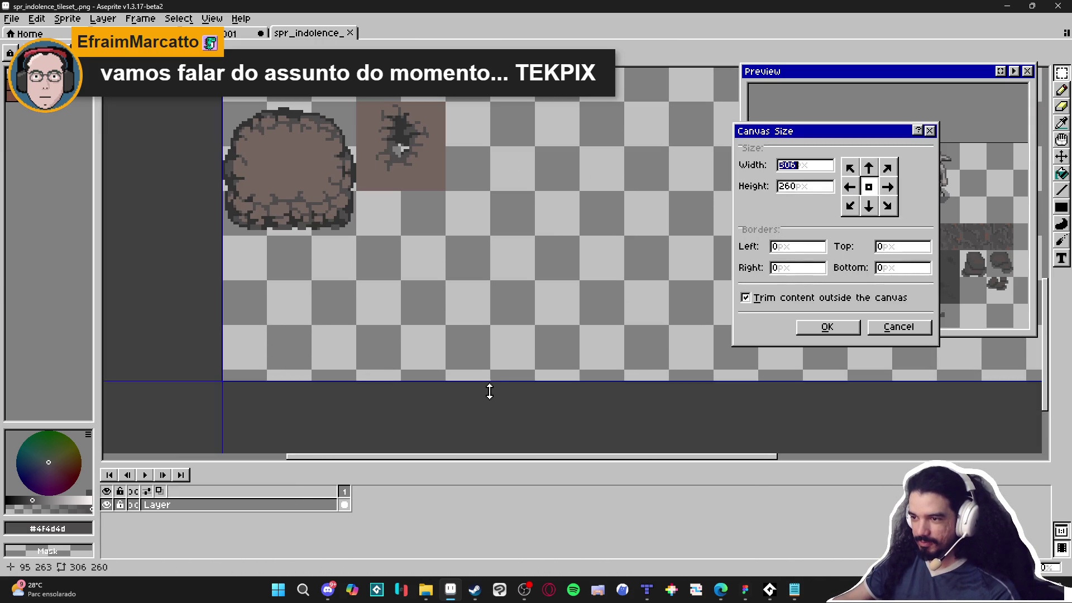
drag(488, 385, 520, 373)
click(827, 327)
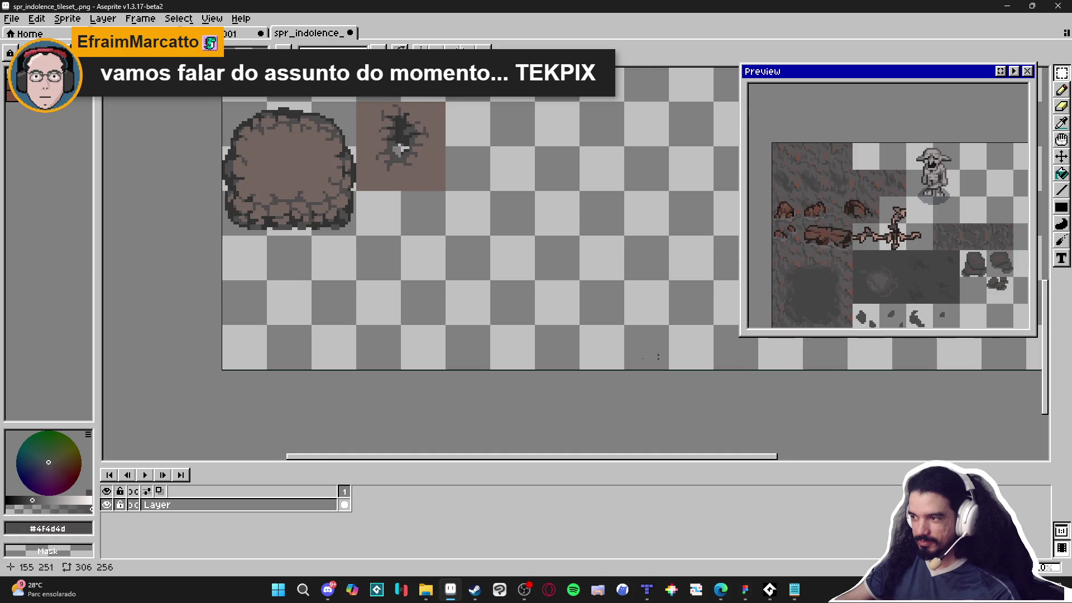
scroll(292, 420, down, 1)
key(ctrl+alt+c)
drag(672, 335, 664, 335)
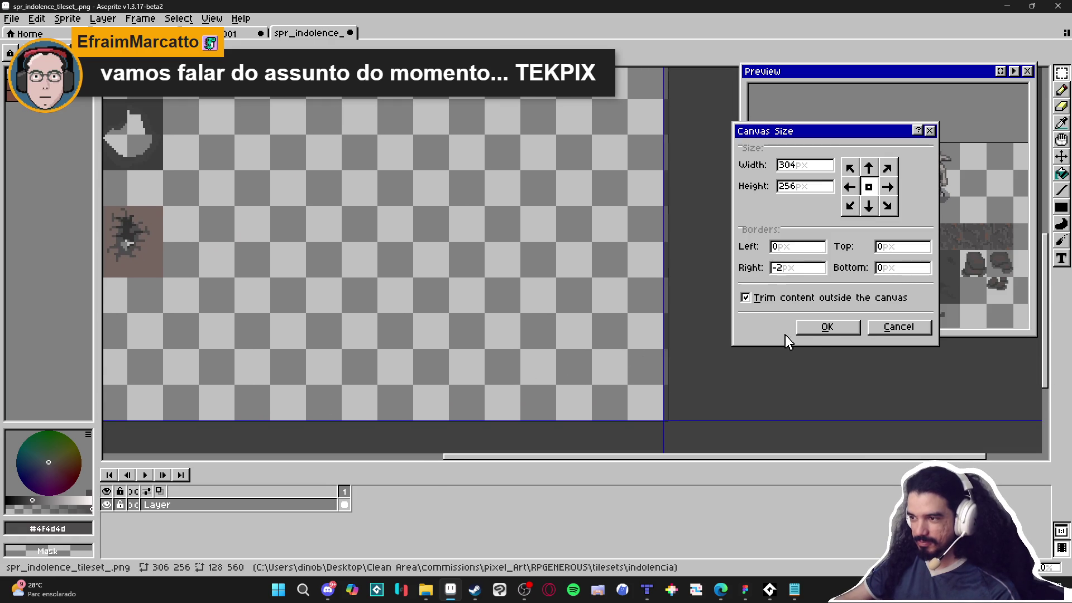
key(Return)
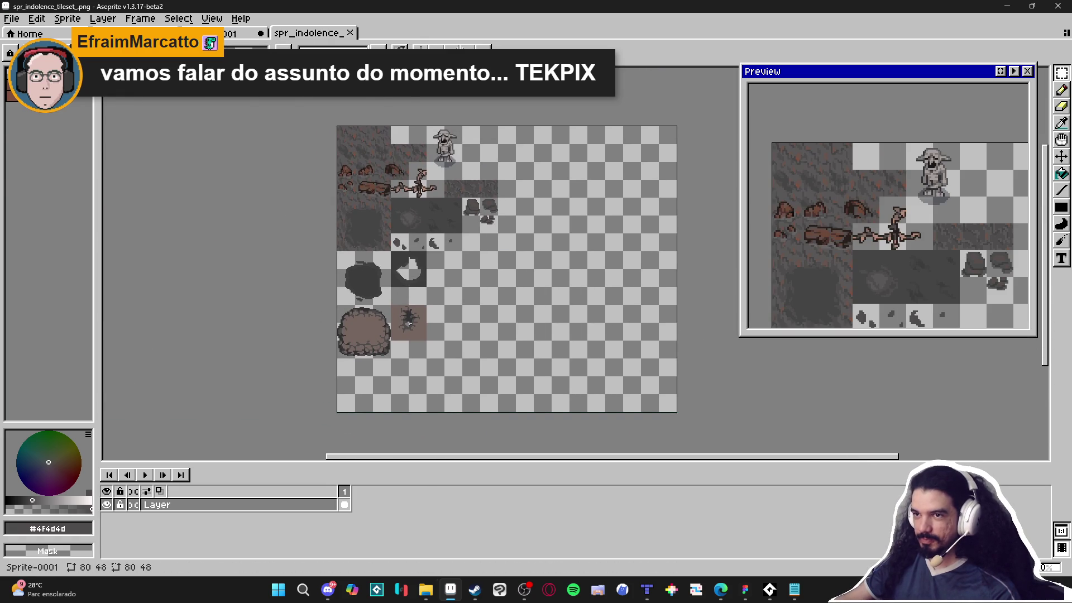
click(240, 33)
click(120, 34)
Zoom onto the large rock, sample its light brown #756661 and paint one pixel on its edge.
scroll(408, 306, down, 2)
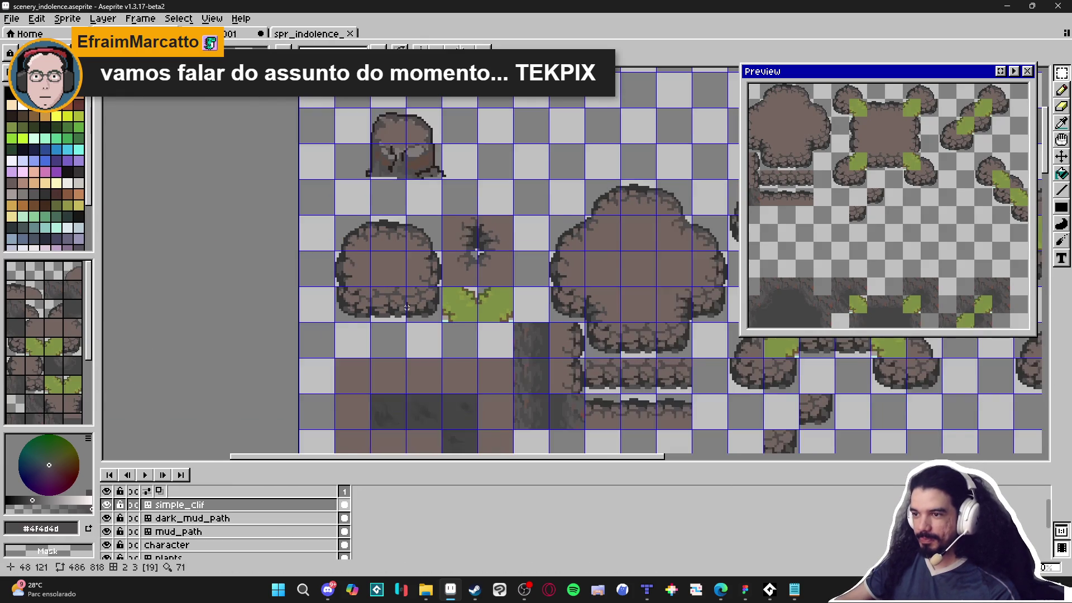
scroll(387, 288, down, 15)
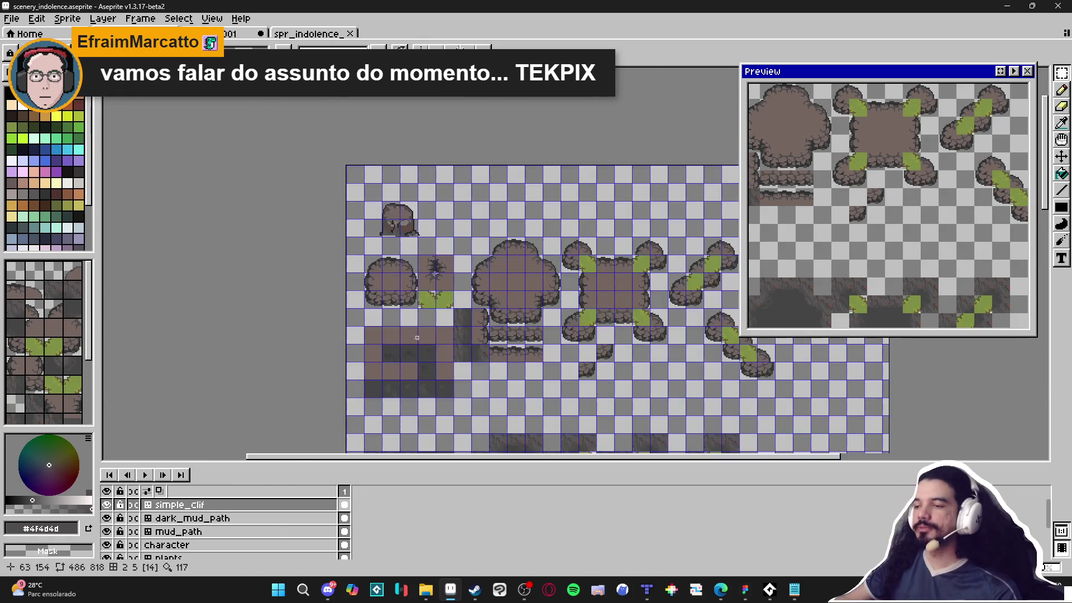
scroll(446, 249, up, 2)
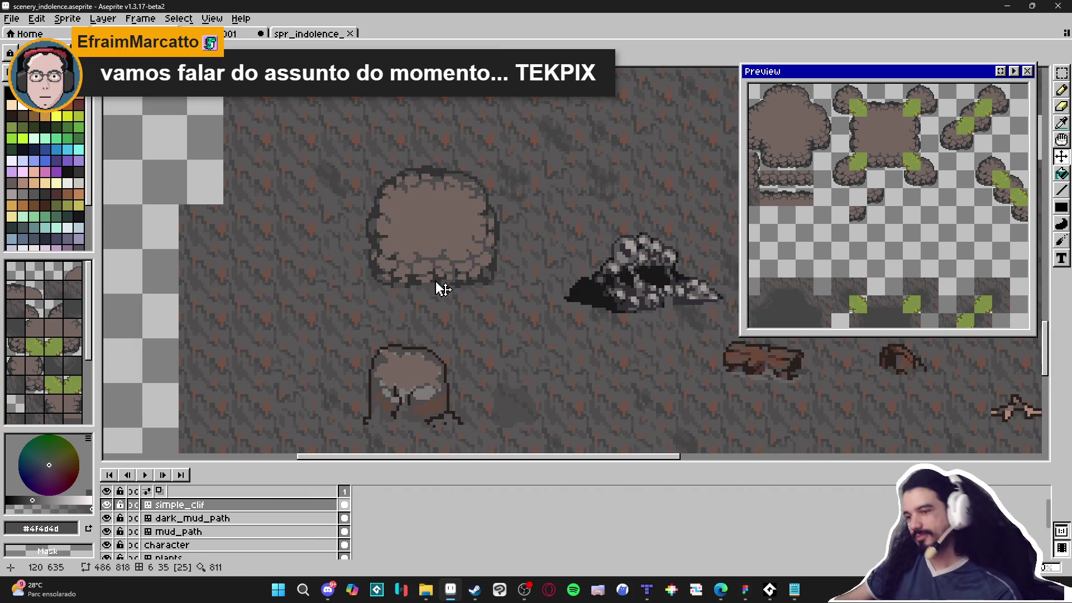
scroll(447, 296, down, 3)
key(b)
scroll(455, 313, down, 2)
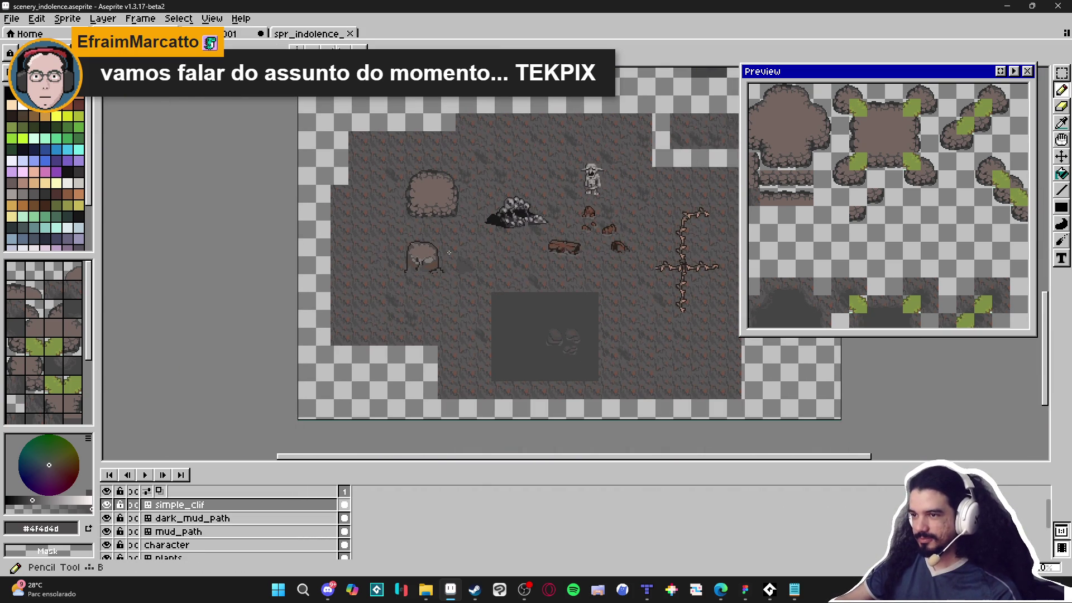
scroll(448, 252, up, 5)
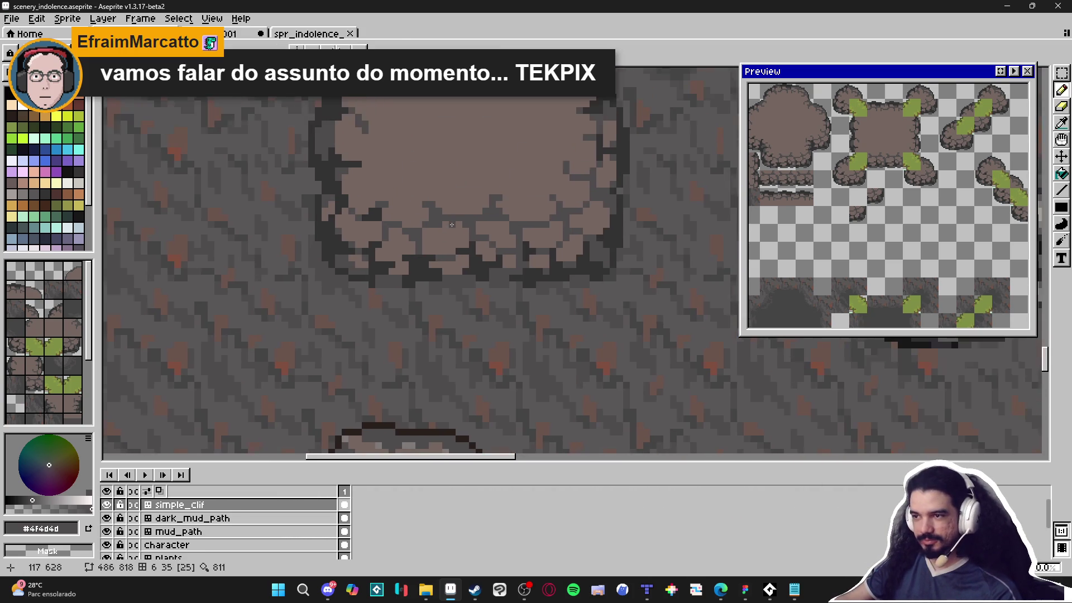
scroll(449, 229, up, 1)
click(434, 242)
alt+click(443, 223)
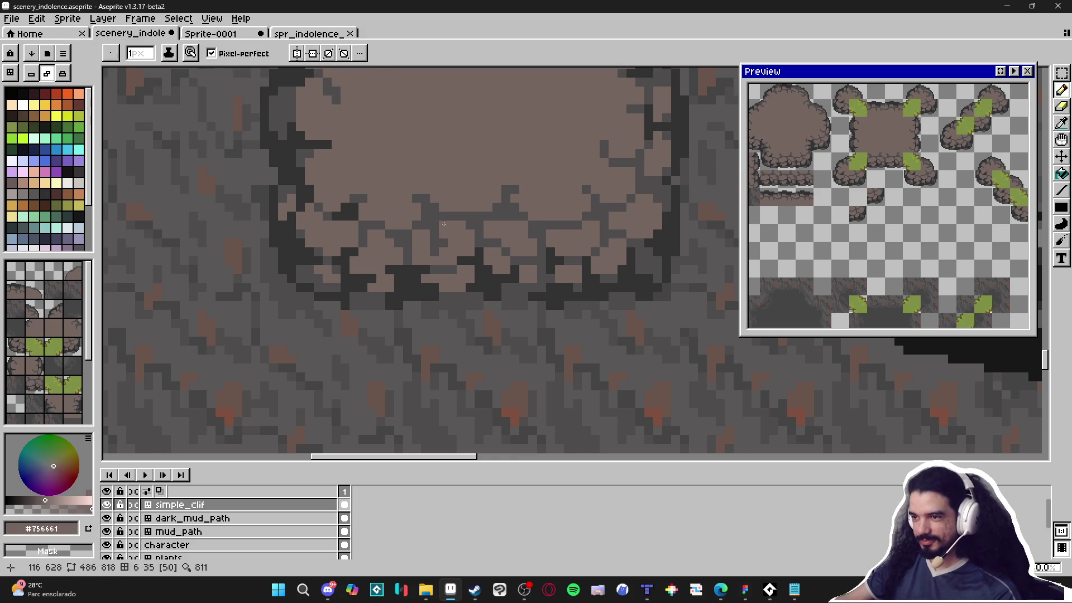
scroll(353, 182, down, 3)
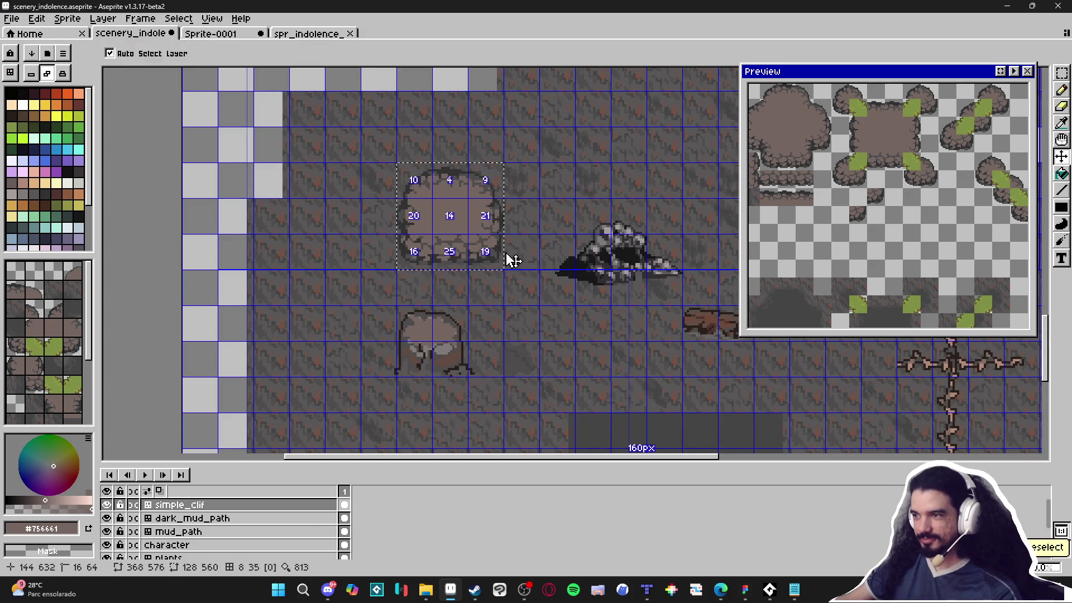
mouse_move(815, 212)
mouse_down()
mouse_move(735, 215)
mouse_move(634, 199)
mouse_move(704, 209)
mouse_up()
scroll(374, 268, up, 3)
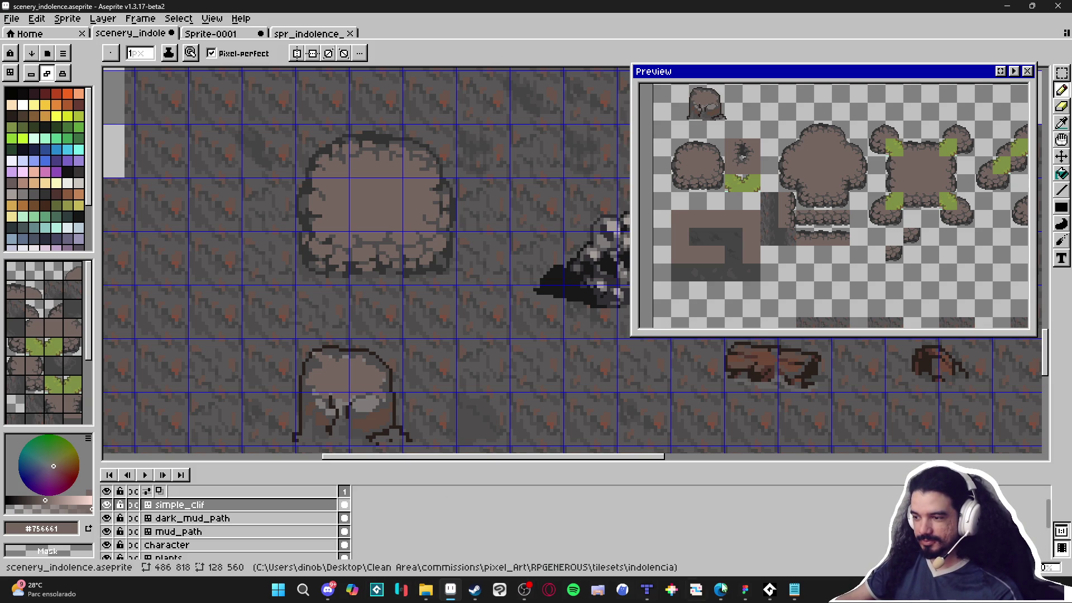
Bring the browser window forward briefly, then return to the Pencil tool.
mouse_move(721, 589)
click(713, 546)
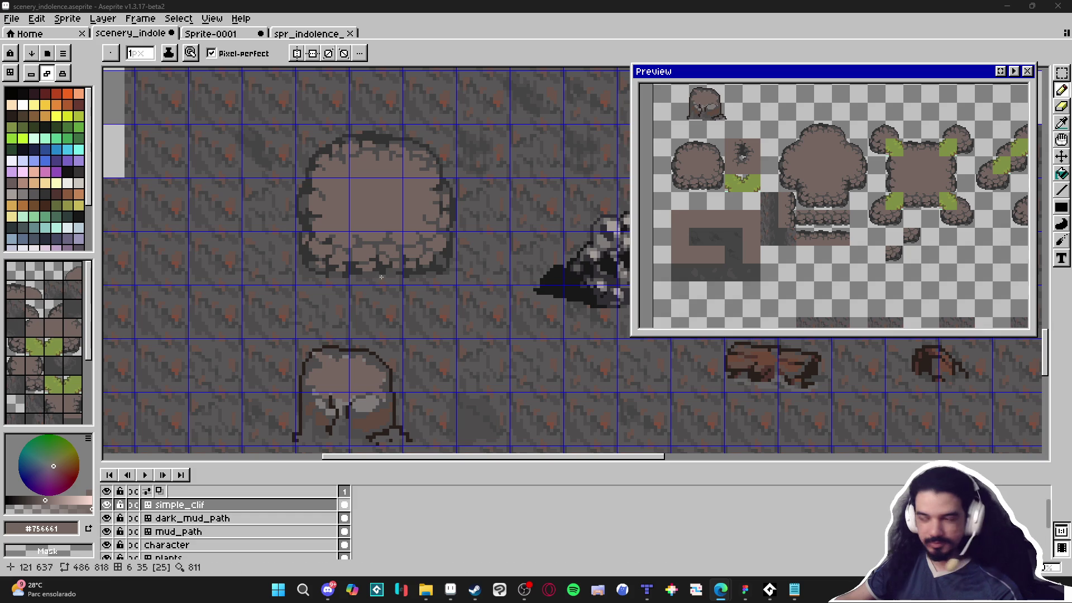
scroll(365, 251, up, 3)
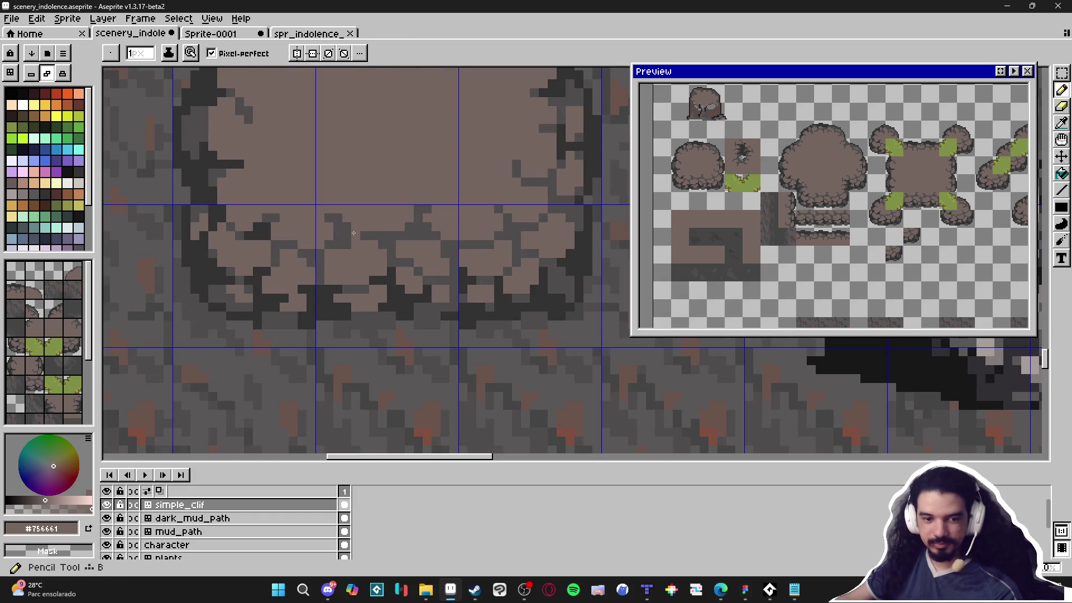
key(v)
scroll(363, 229, up, 1)
key(b)
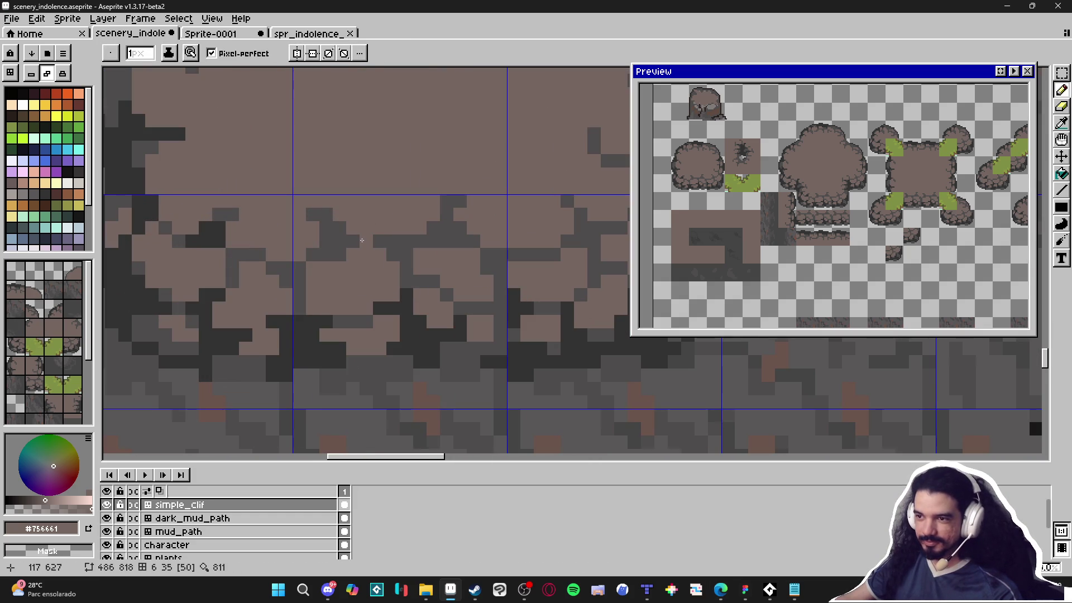
Pick dark grey #4f4d4d and draw short crack strokes and a dark pixel on the rock.
alt+click(354, 253)
drag(354, 253, 359, 285)
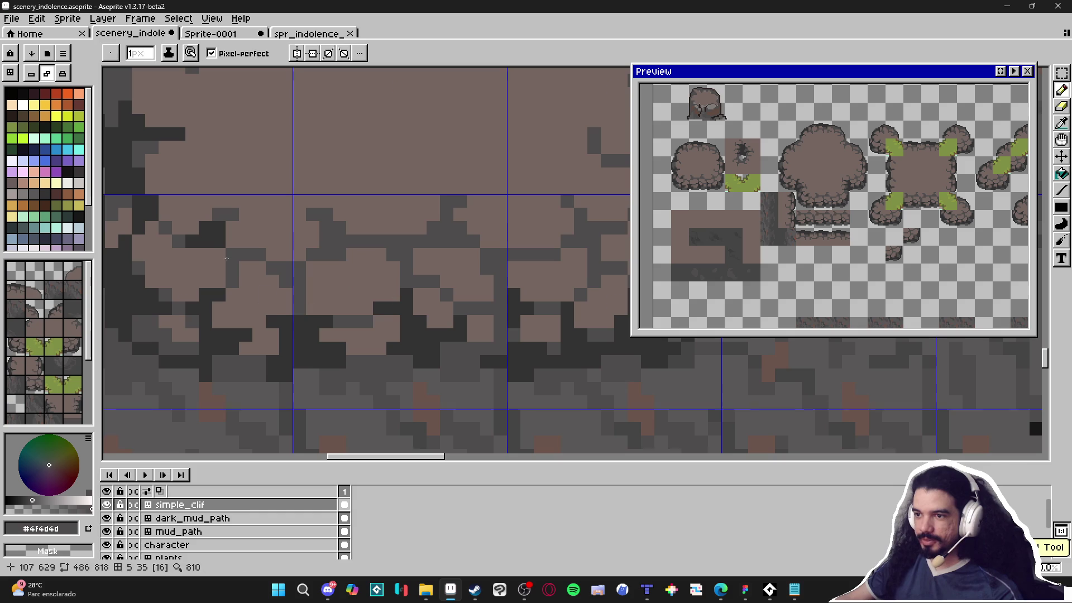
alt+click(366, 210)
alt+click(342, 244)
mouse_move(343, 249)
mouse_down()
mouse_move(340, 298)
mouse_move(391, 241)
mouse_up()
scroll(341, 297, up, 1)
click(359, 290)
Re-sample the rock's light brown and dark grey colours, ending on dark grey.
scroll(373, 288, down, 3)
scroll(362, 279, up, 1)
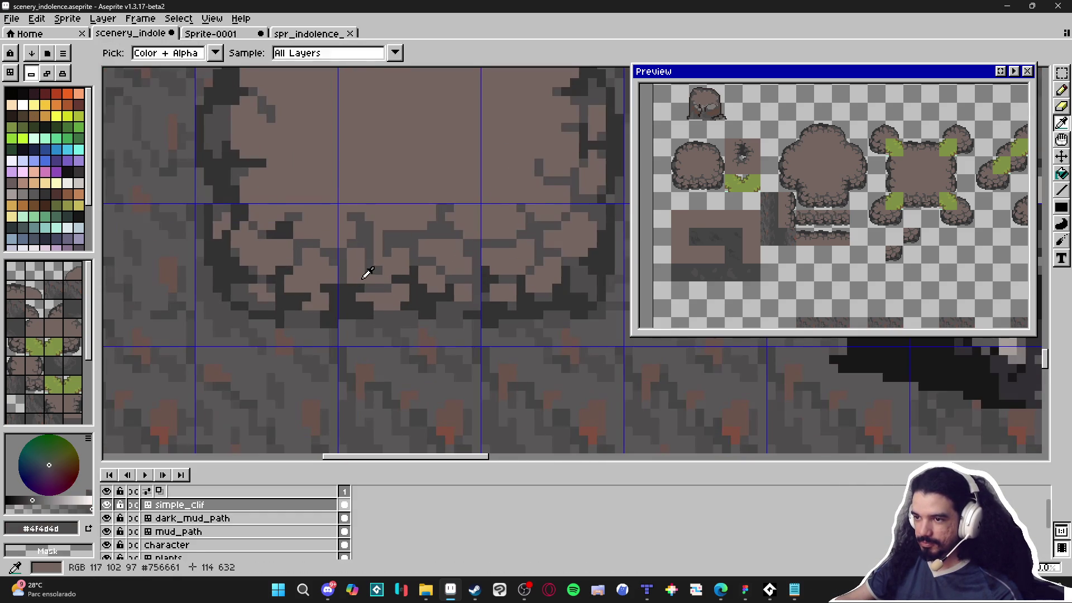
alt+click(367, 276)
alt+click(378, 297)
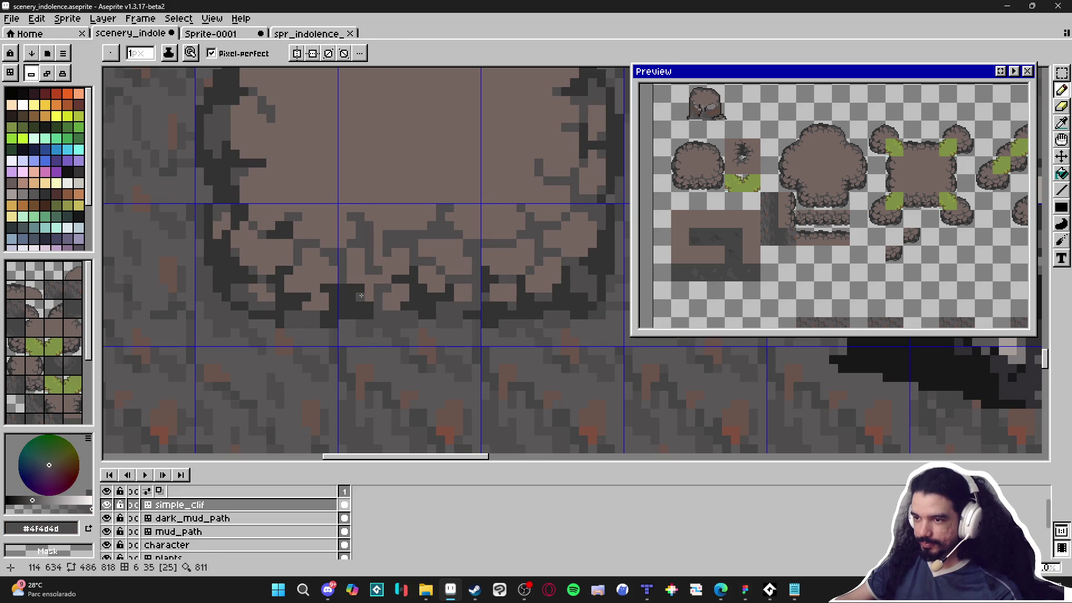
scroll(364, 295, down, 3)
scroll(379, 285, up, 2)
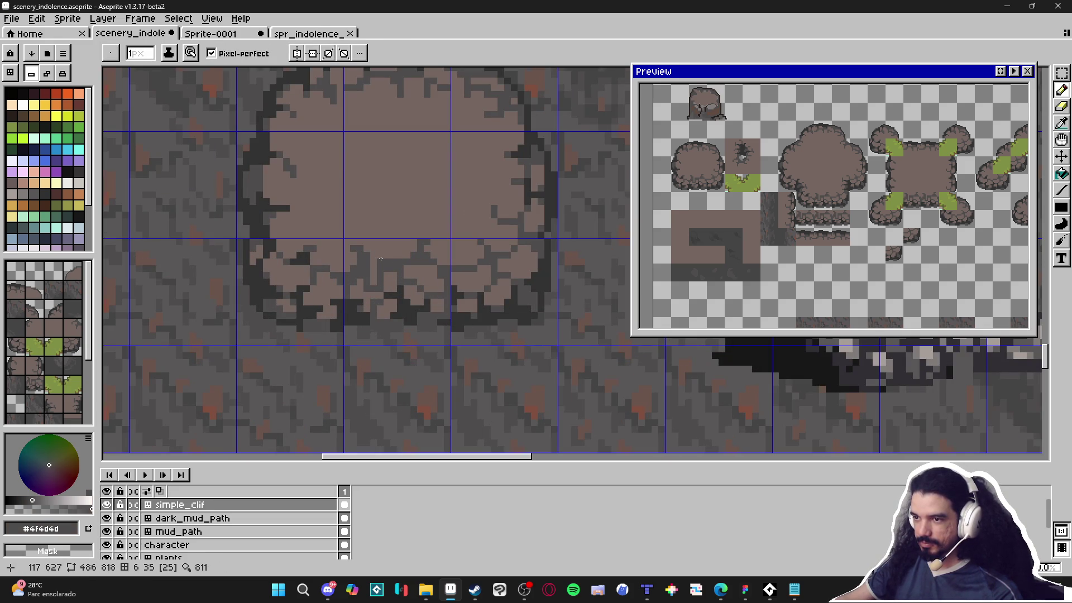
scroll(391, 256, up, 2)
alt+click(390, 282)
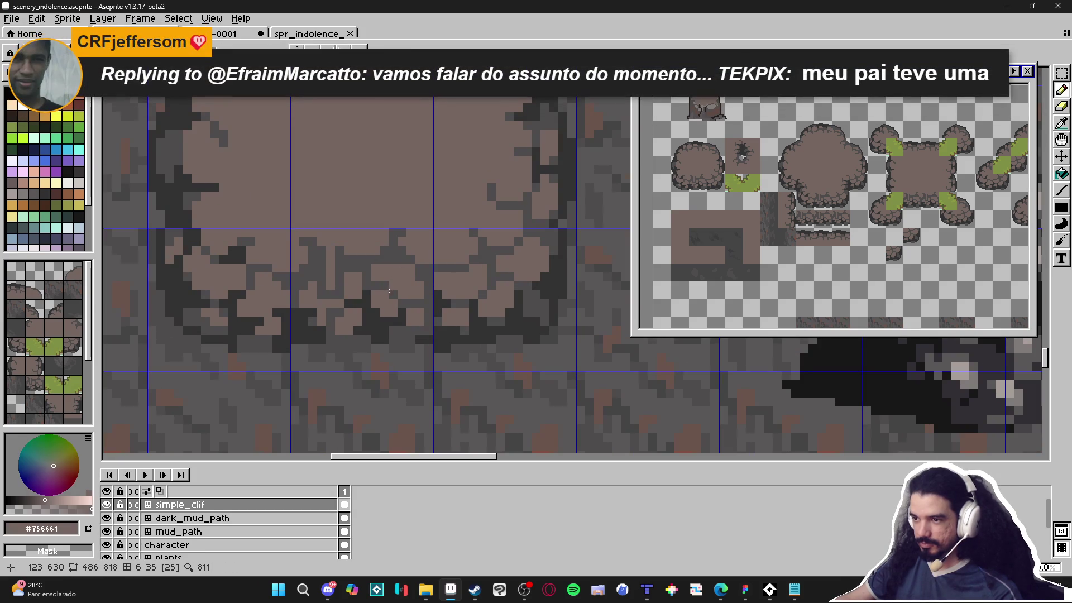
alt+click(387, 285)
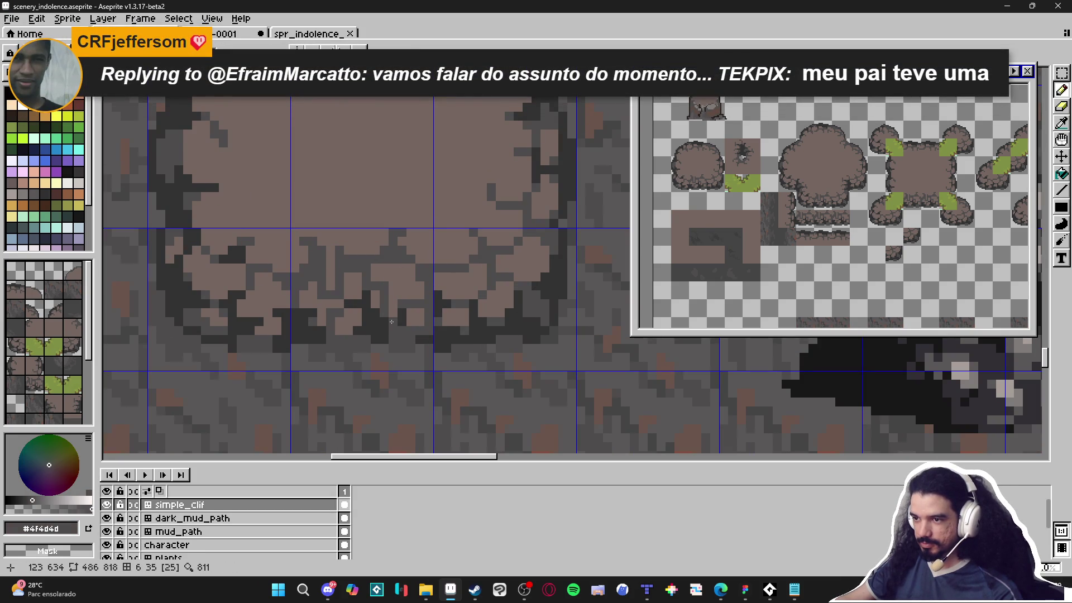
Paint a vertical dark crack on the rock's base and darken two edge pixels.
scroll(404, 300, down, 3)
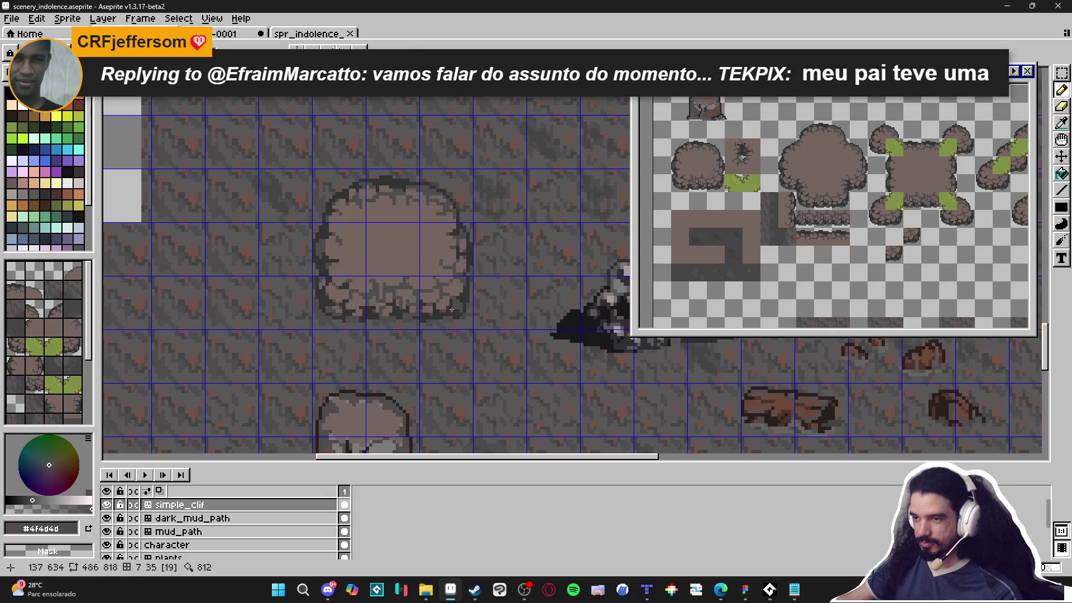
scroll(374, 261, up, 3)
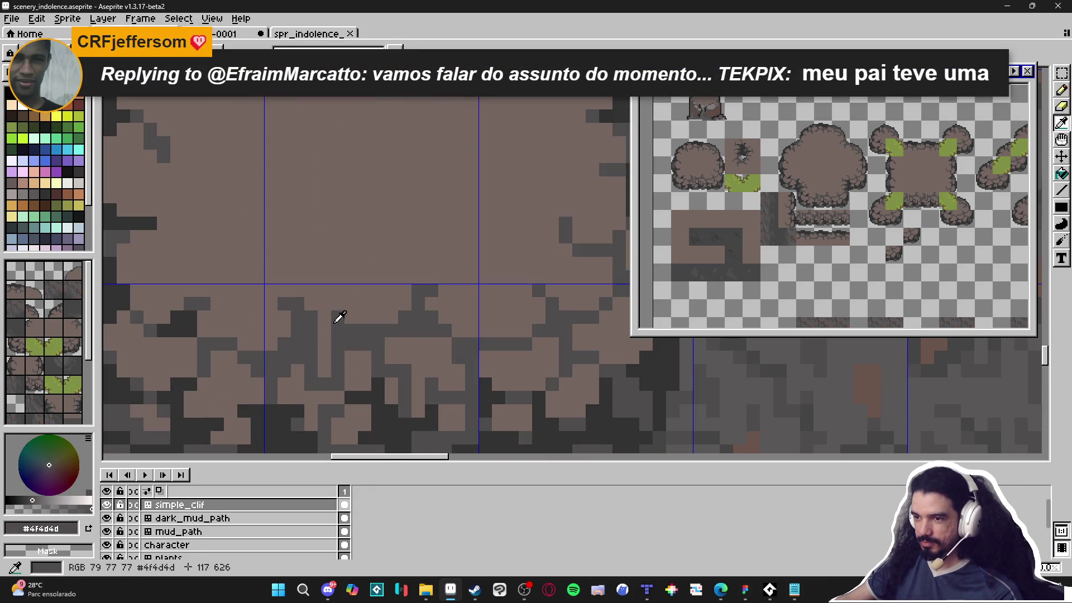
scroll(350, 317, down, 3)
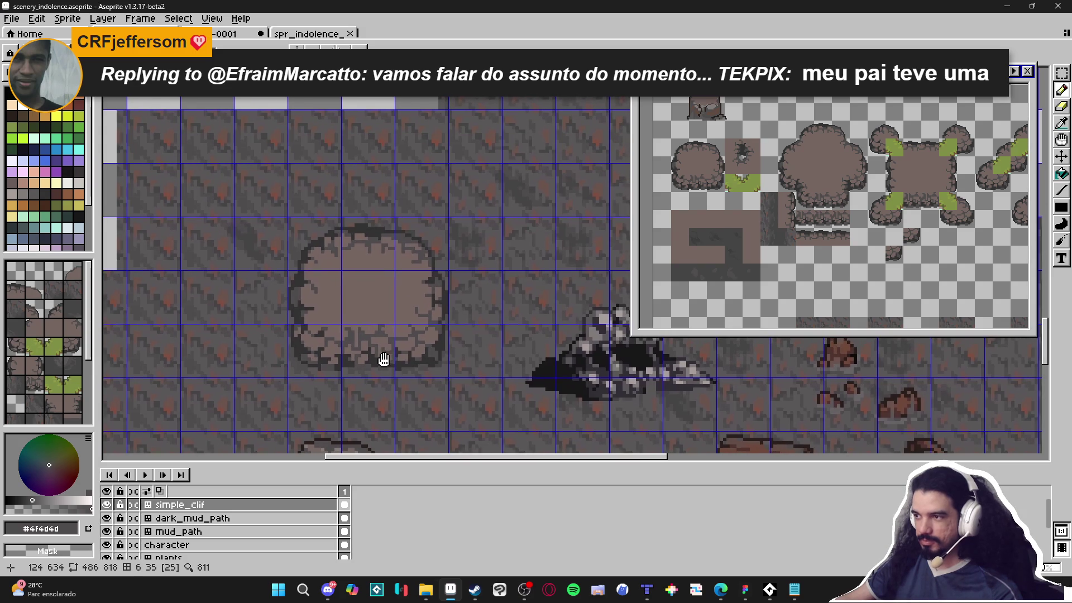
scroll(685, 213, up, 1)
drag(341, 304, 321, 283)
scroll(377, 367, up, 3)
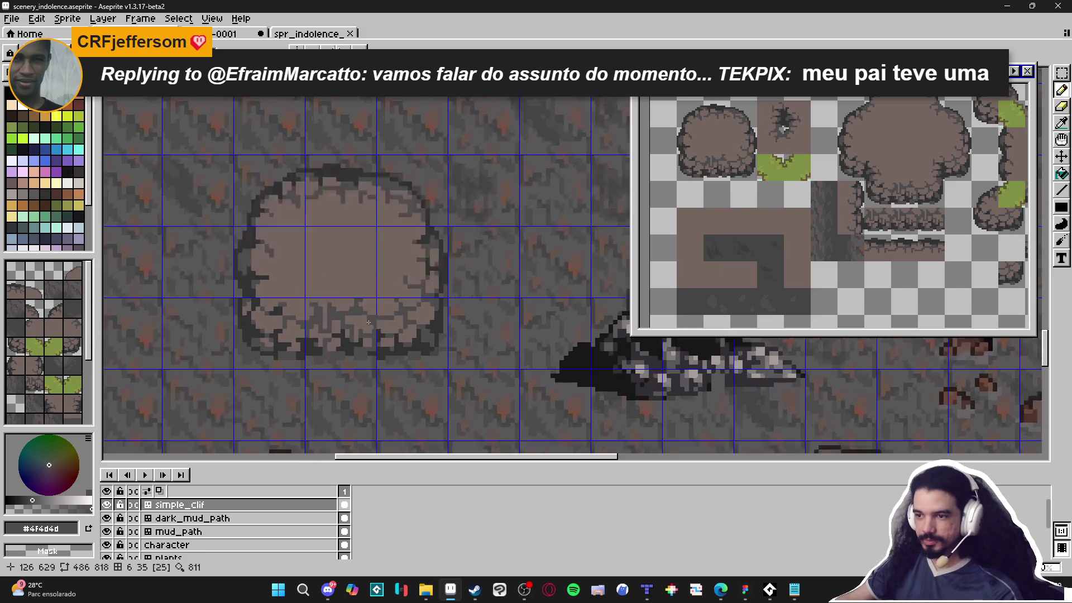
mouse_move(407, 384)
mouse_down()
mouse_move(420, 326)
mouse_move(407, 316)
mouse_move(407, 330)
mouse_move(394, 330)
mouse_up()
click(381, 316)
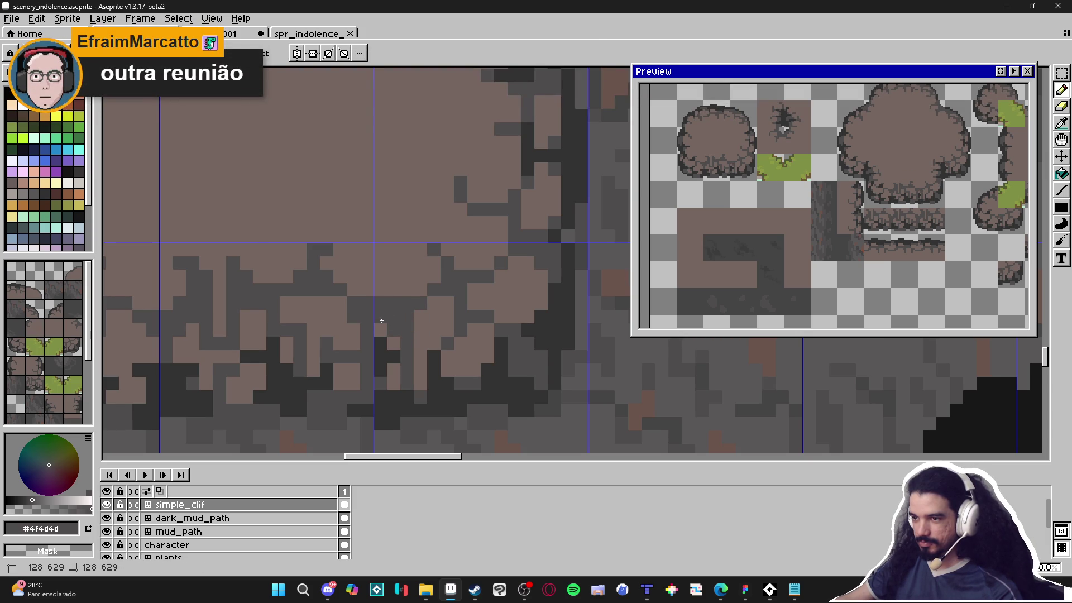
click(434, 330)
scroll(435, 330, down, 4)
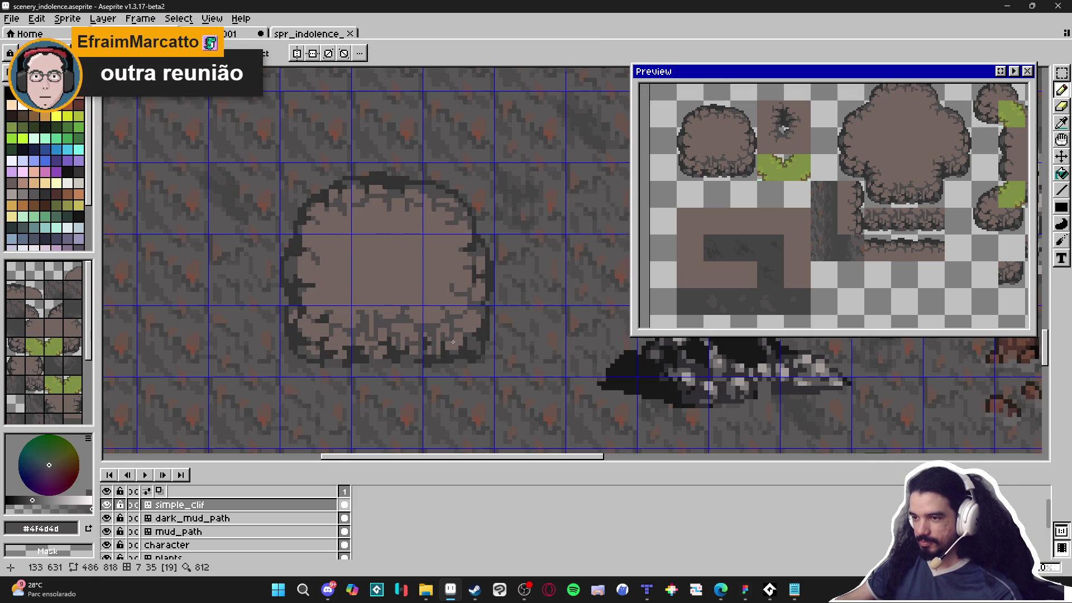
Paint dark grey pixels down the rock's lower edge and dot two darkest-grey shadow pixels.
scroll(462, 370, up, 3)
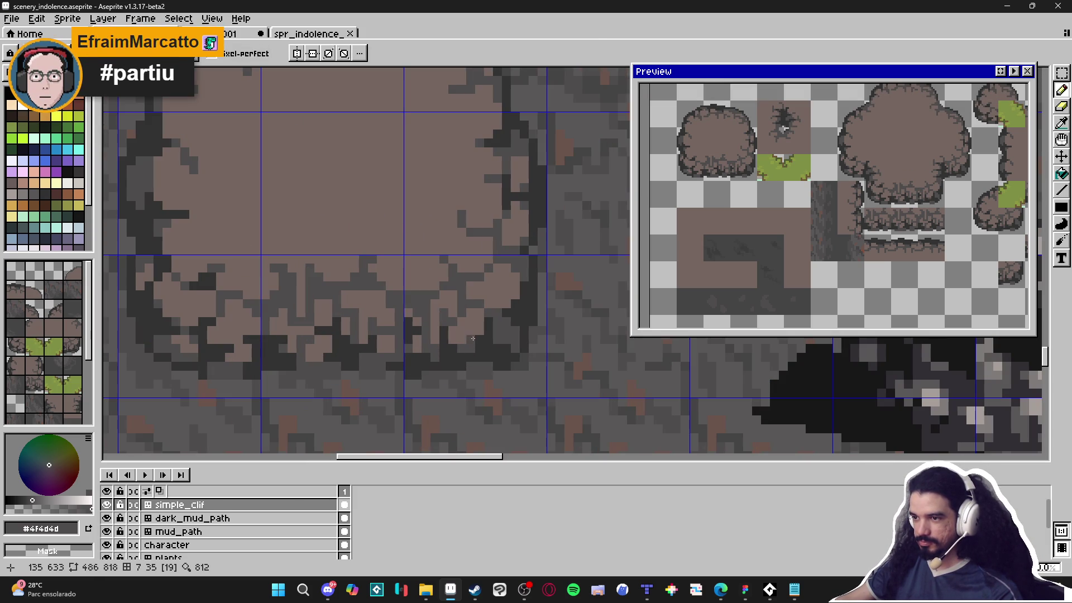
alt+click(474, 300)
alt+click(474, 317)
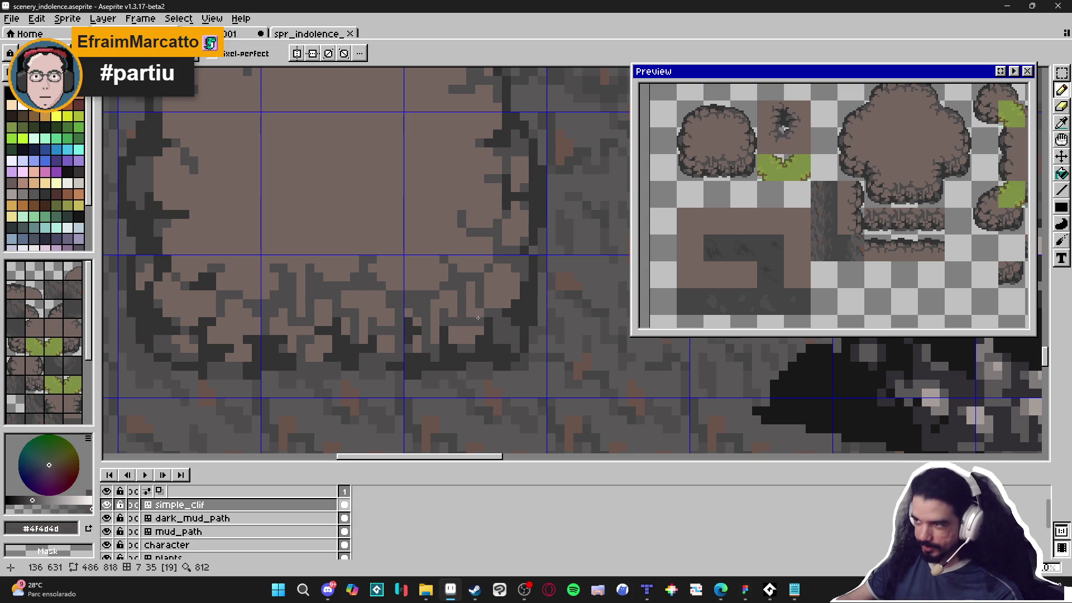
scroll(479, 315, up, 3)
alt+click(483, 275)
alt+click(481, 286)
mouse_move(500, 279)
mouse_down()
mouse_move(516, 254)
mouse_move(516, 291)
mouse_move(477, 326)
mouse_up()
alt+click(498, 335)
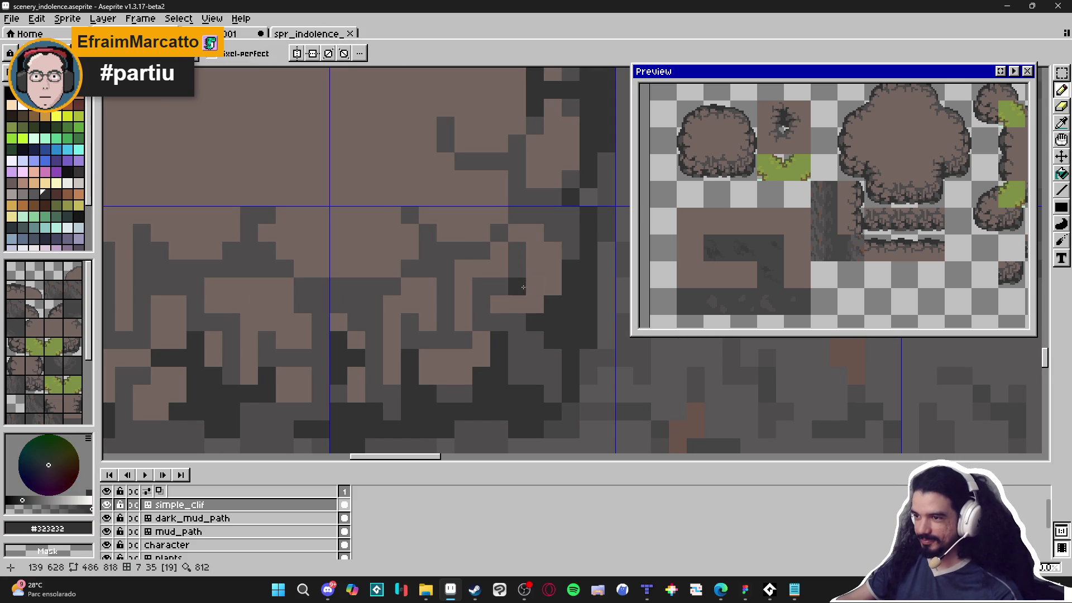
click(499, 286)
click(517, 287)
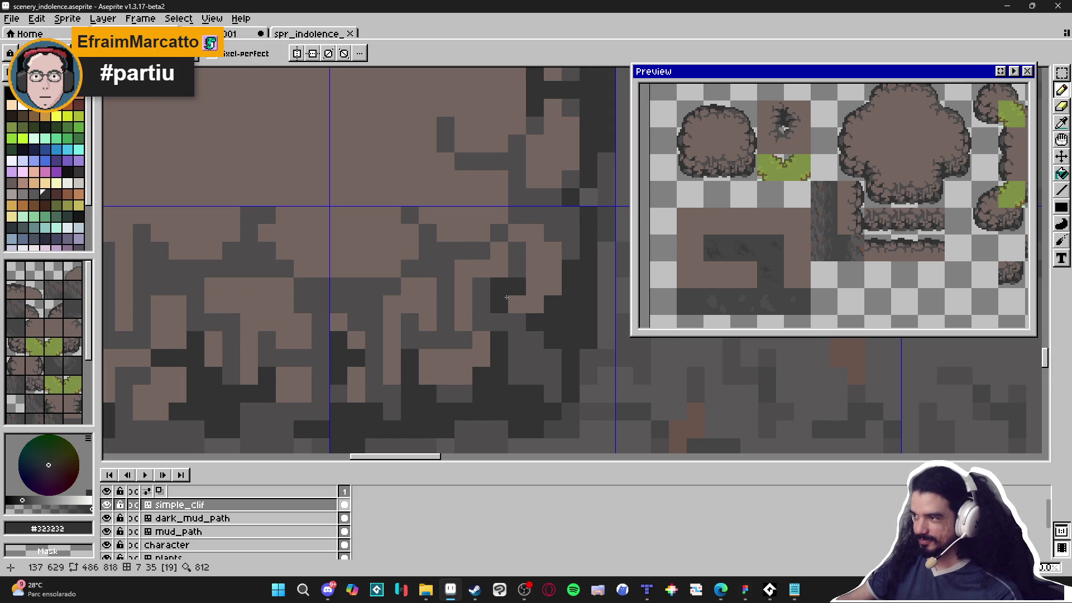
Paint another dark grey stroke further along the rock's lower edge.
drag(337, 318, 378, 340)
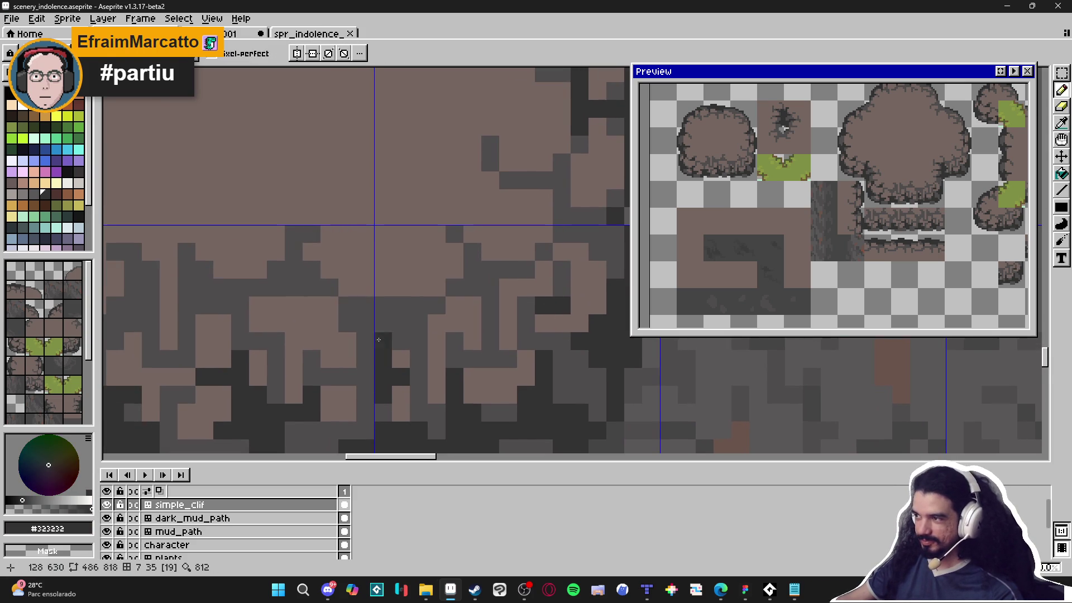
alt+click(400, 285)
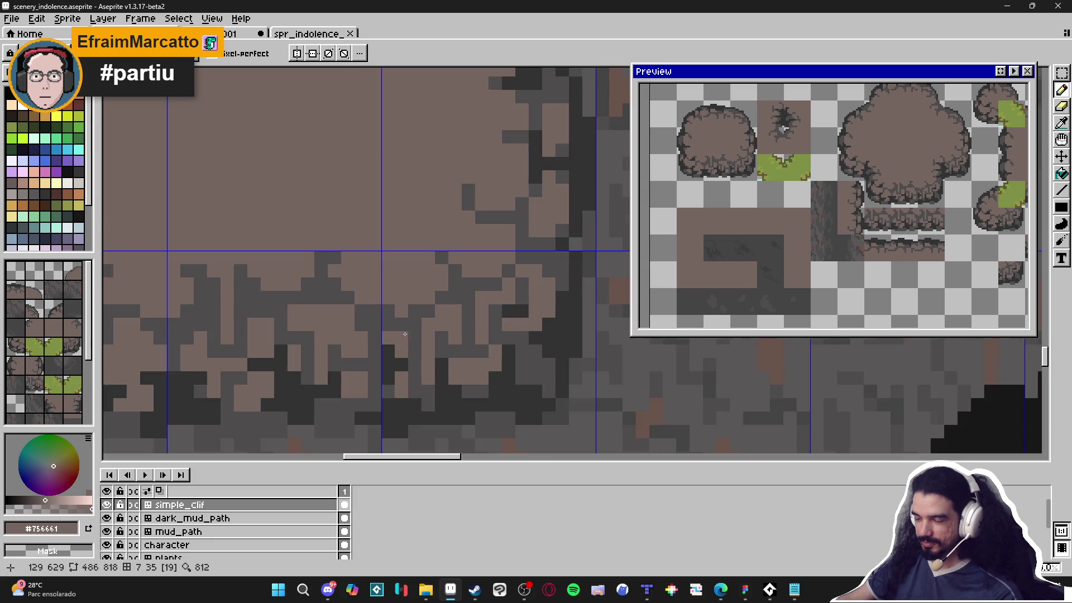
alt+click(400, 306)
scroll(332, 347, down, 4)
drag(332, 347, 352, 338)
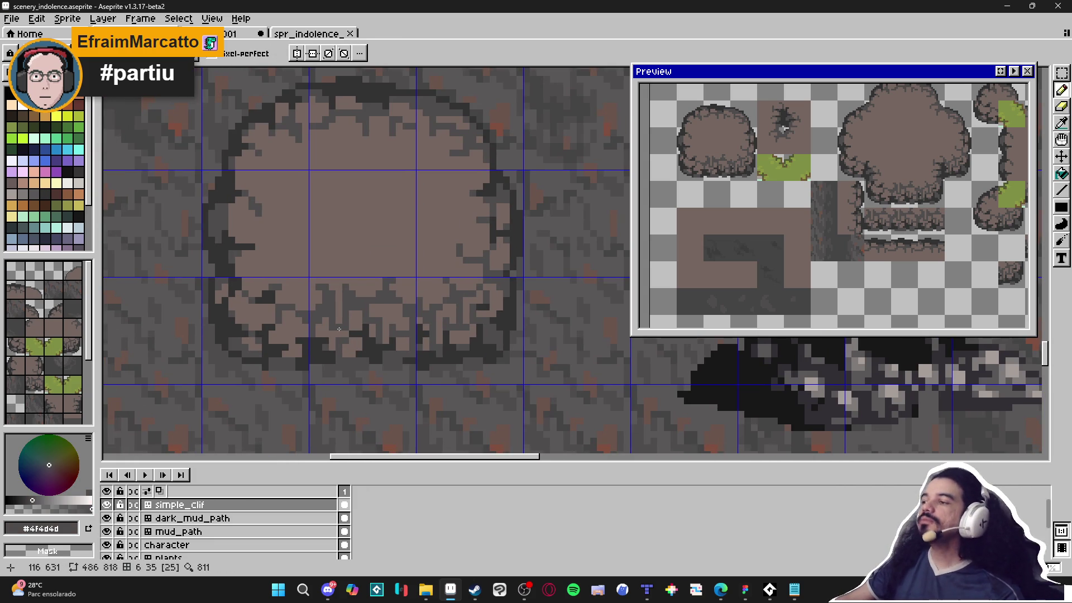
scroll(299, 338, up, 2)
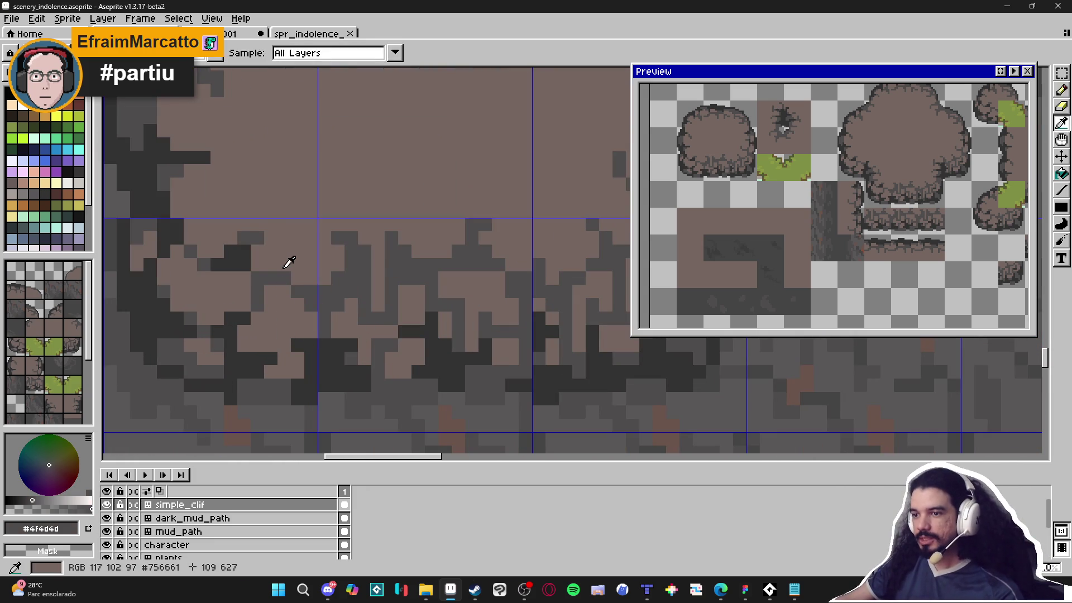
alt+click(283, 281)
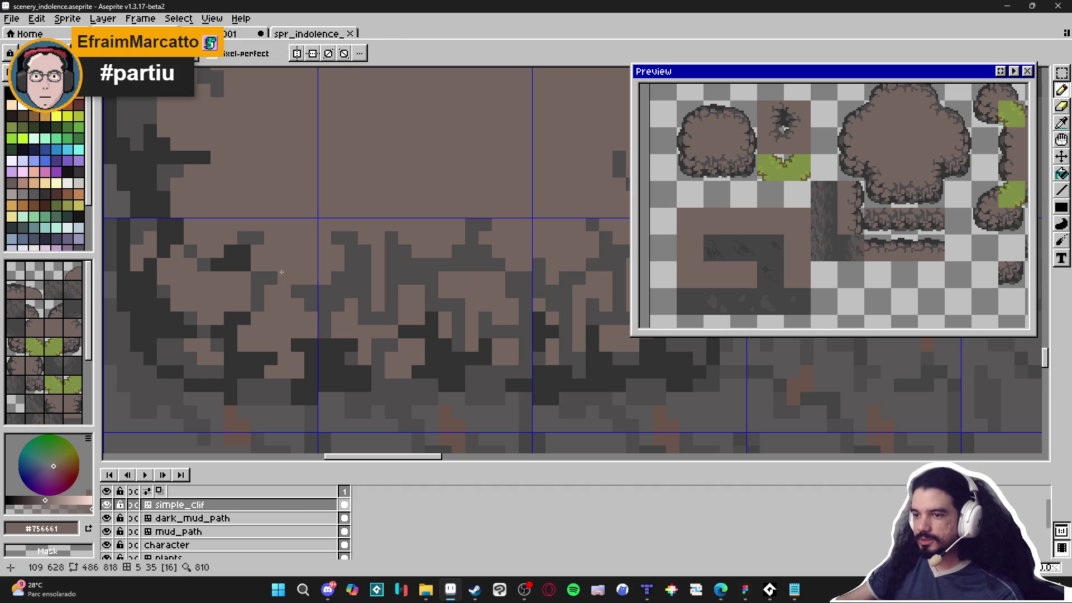
alt+click(273, 285)
mouse_move(273, 286)
mouse_down()
mouse_move(273, 334)
mouse_move(290, 317)
mouse_up()
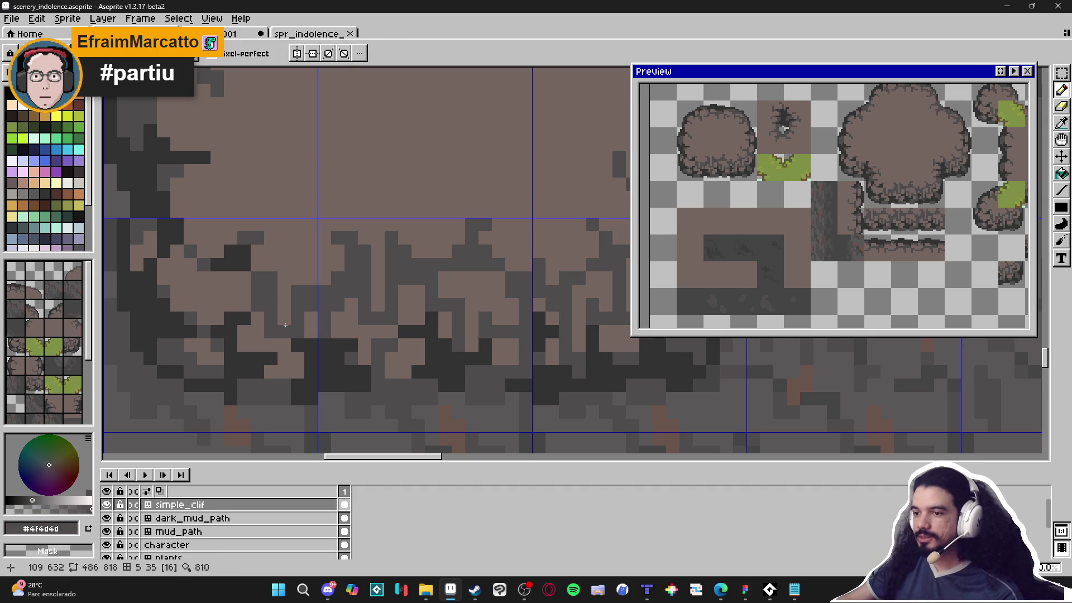
Fill a small block of darkest grey #323232 pixels along the edge.
alt+click(306, 350)
click(298, 305)
click(311, 291)
click(311, 305)
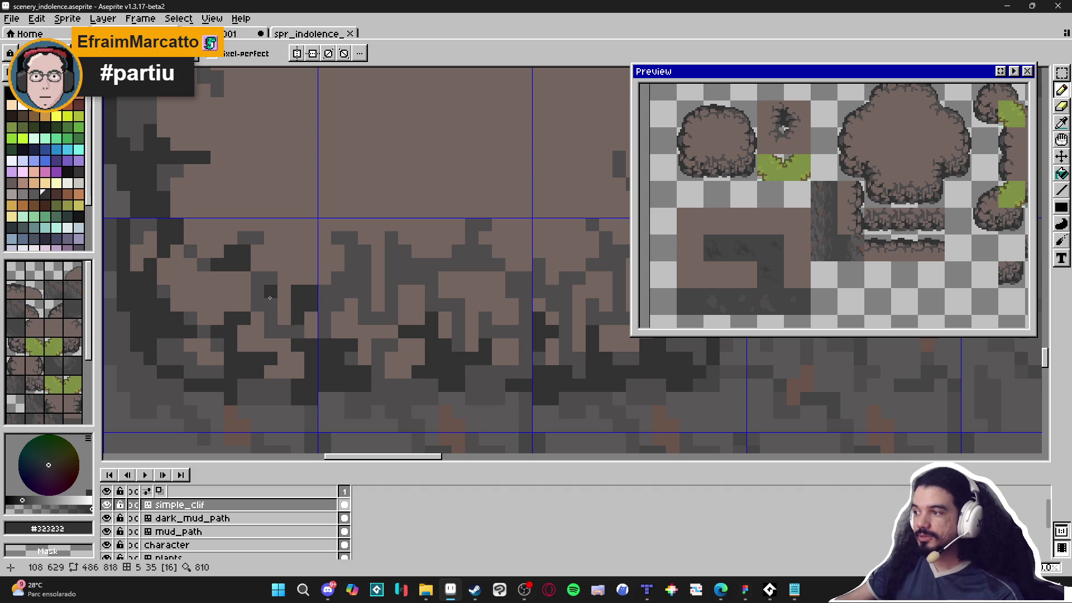
Deepen the lower-left crack with near-black #323232 pixels, easing two back to lighter grey.
scroll(269, 298, up, 2)
alt+click(285, 300)
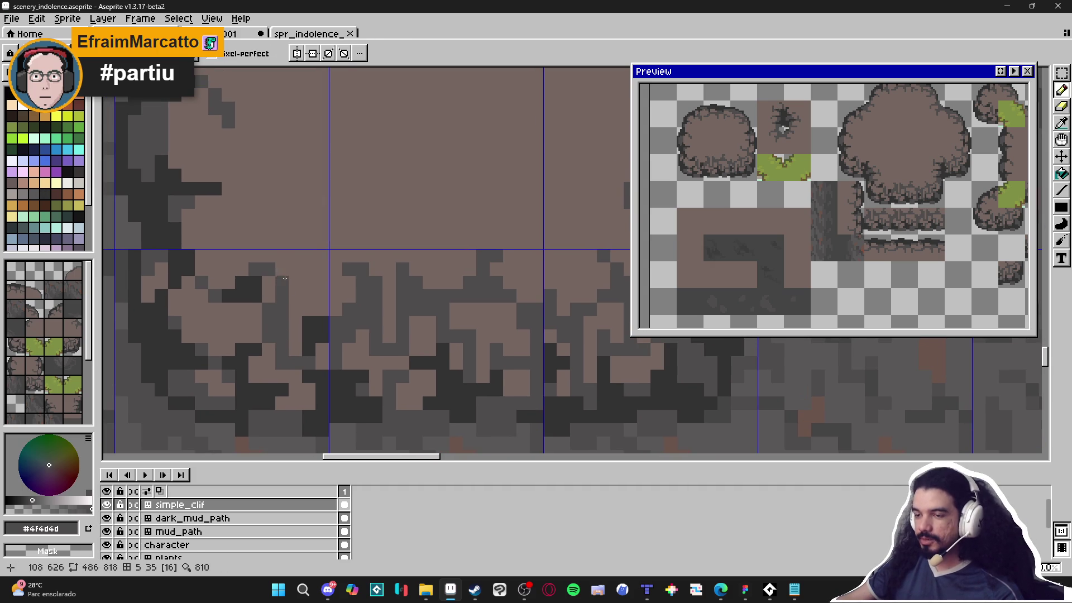
alt+click(251, 283)
click(268, 290)
mouse_move(269, 270)
mouse_down()
mouse_move(279, 272)
mouse_move(279, 298)
mouse_up()
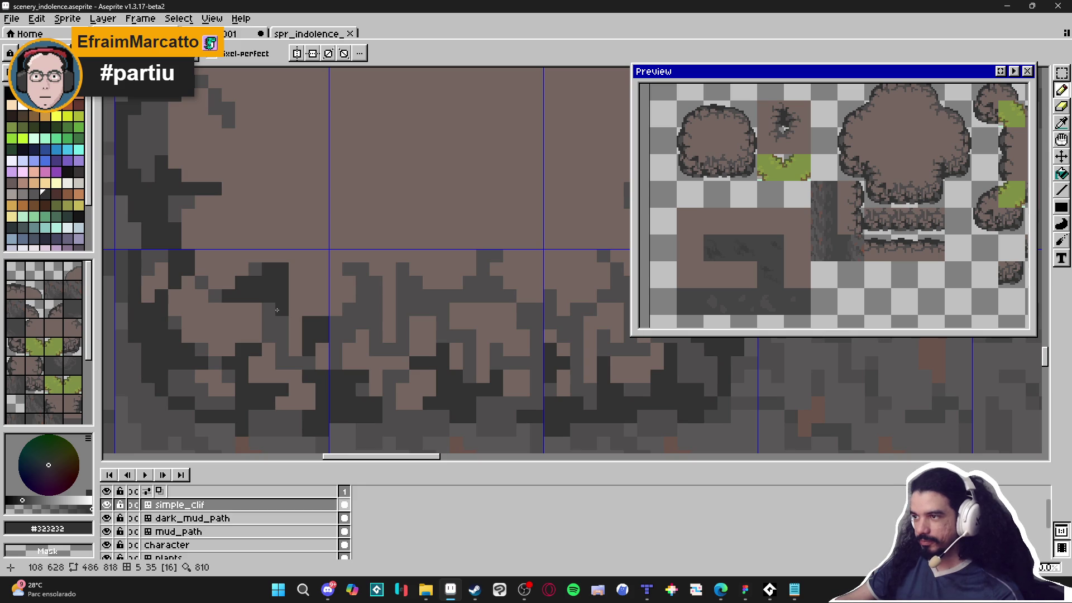
alt+click(270, 327)
mouse_move(269, 271)
mouse_down()
mouse_move(277, 277)
mouse_move(263, 278)
mouse_up()
alt+click(268, 287)
click(265, 290)
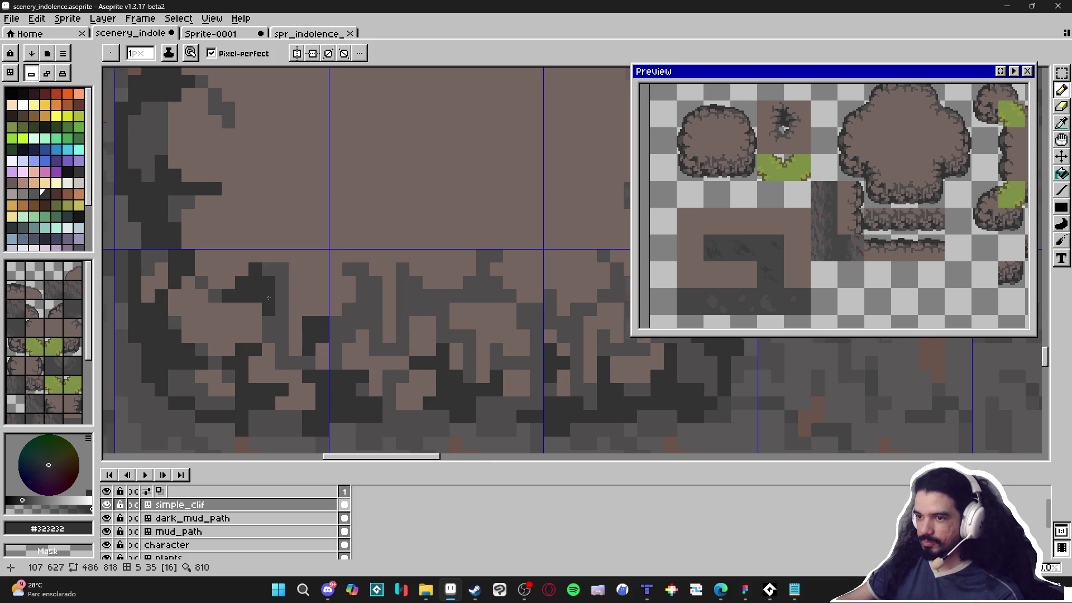
scroll(268, 298, down, 6)
scroll(262, 318, up, 4)
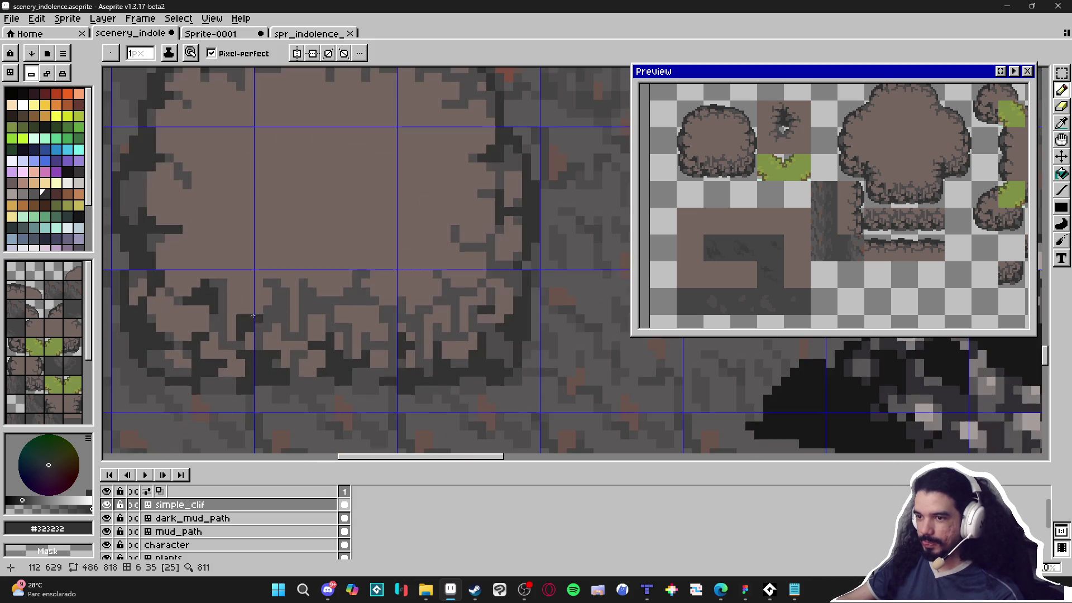
Add two dark pixels and a dark grey stroke along the rock's right edge.
scroll(301, 299, up, 2)
click(311, 293)
click(300, 280)
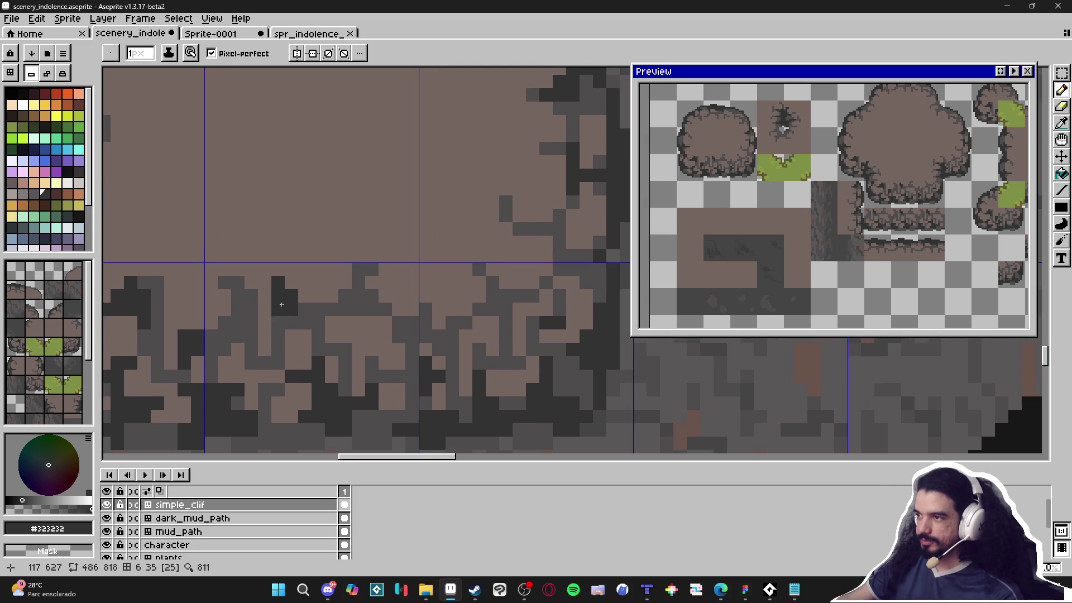
drag(309, 296, 268, 316)
key(i)
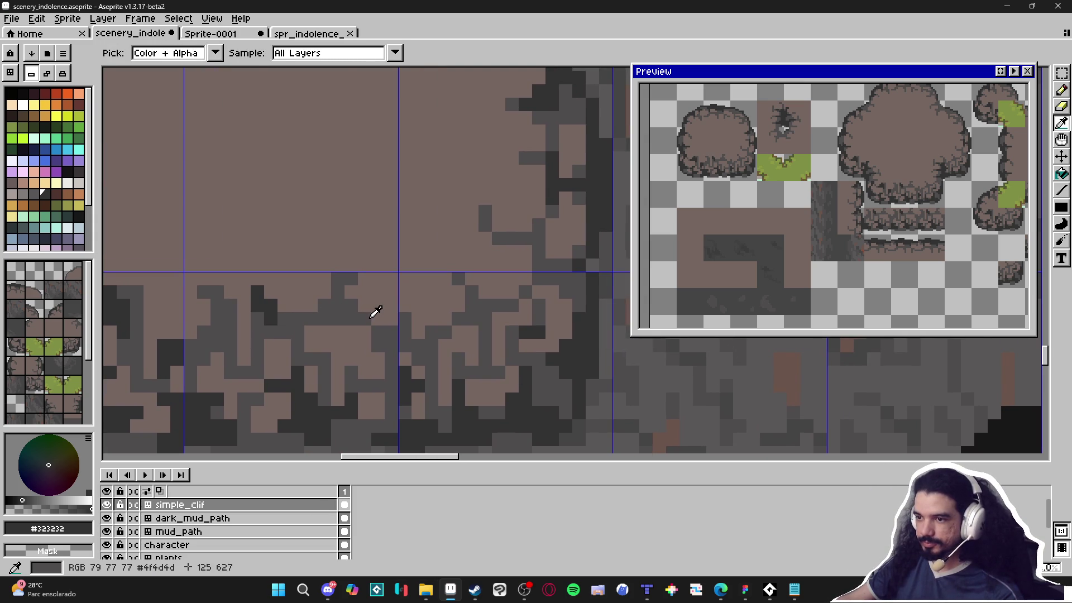
alt+click(376, 314)
alt+click(347, 323)
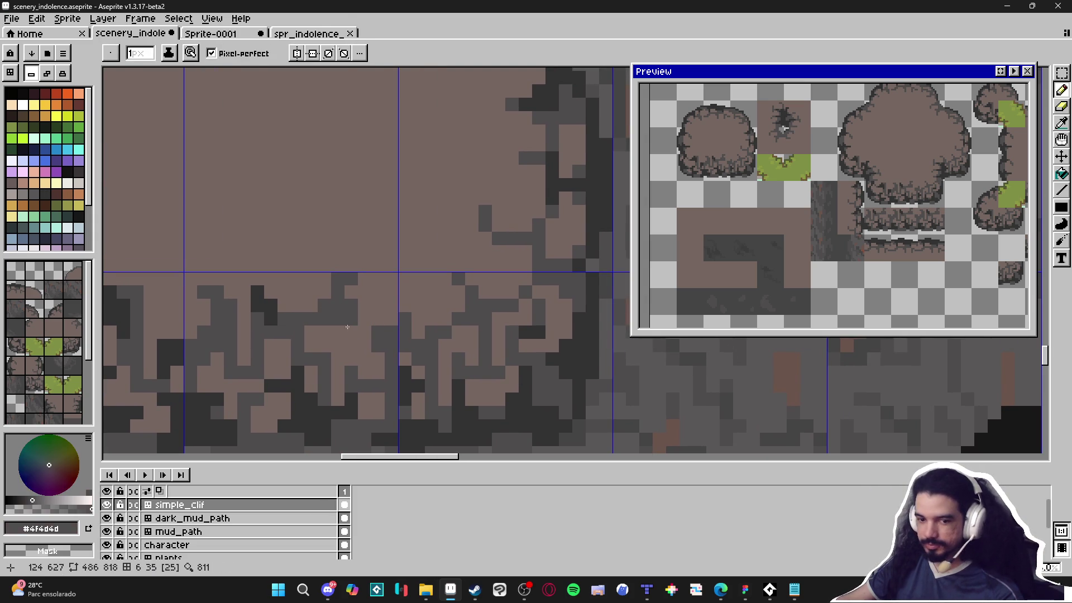
drag(348, 336, 374, 341)
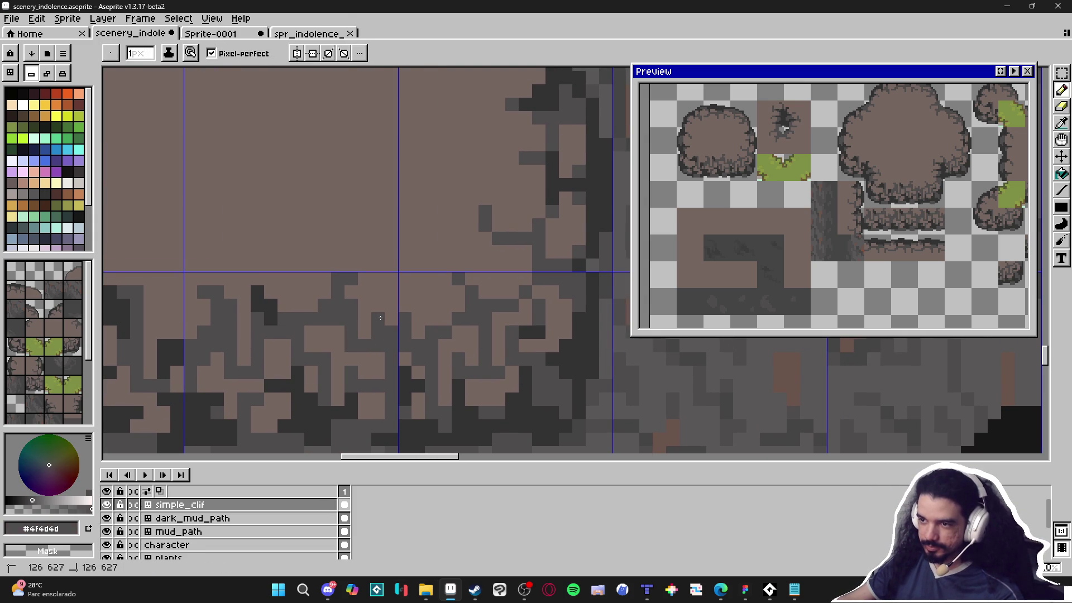
Add a darkest grey shadow pixel to the rock's cracked edge.
scroll(378, 317, down, 5)
scroll(331, 318, up, 1)
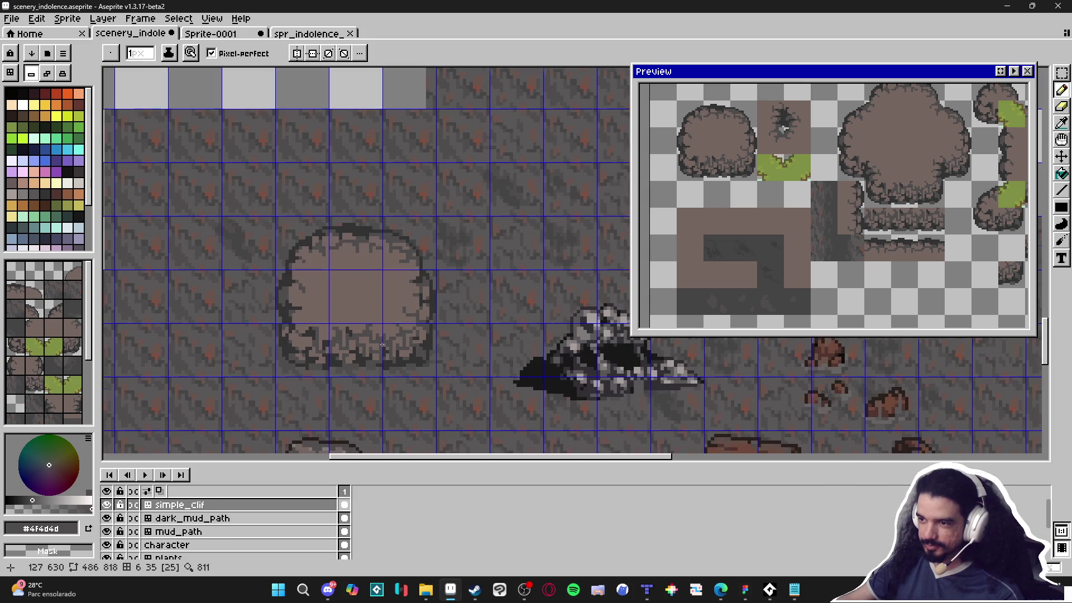
scroll(290, 335, up, 3)
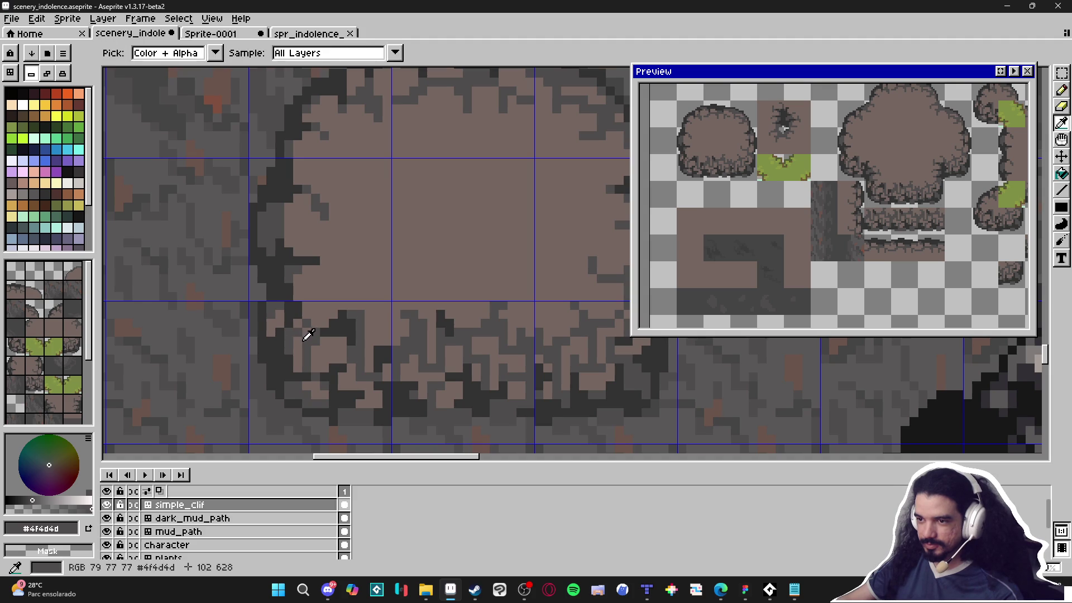
alt+click(305, 330)
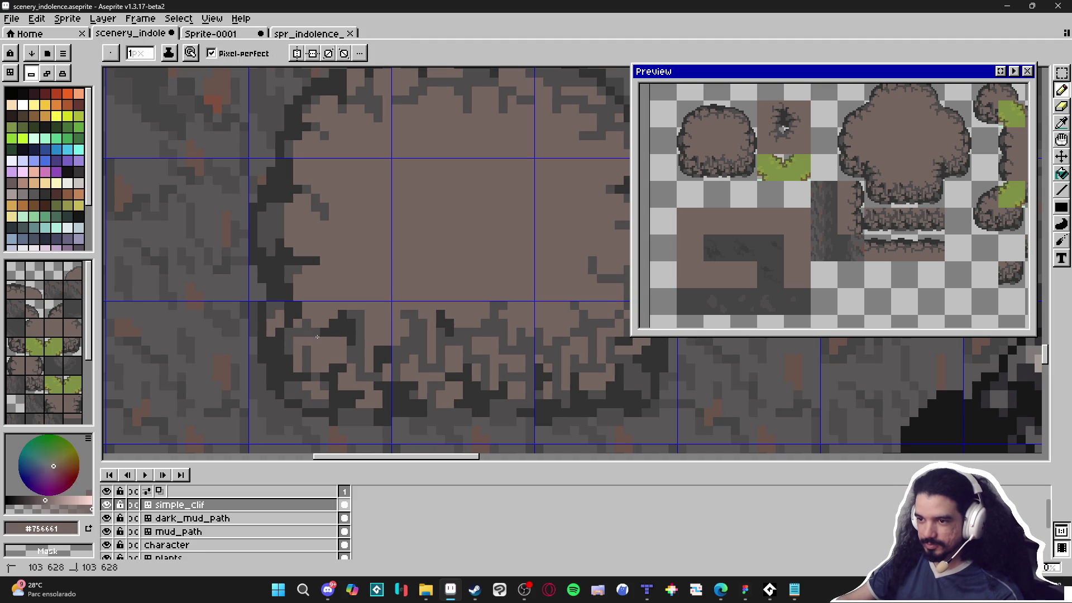
alt+click(312, 341)
alt+click(347, 321)
click(315, 351)
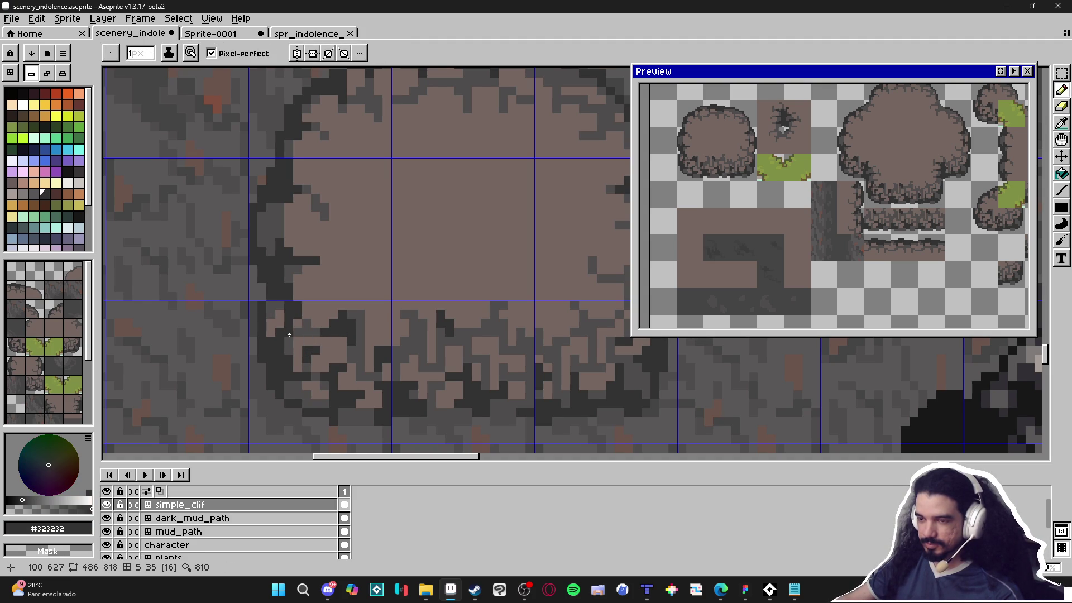
Repaint one shadow pixel in lighter grey and set the colour back to dark grey #4f4d4d.
scroll(328, 362, down, 3)
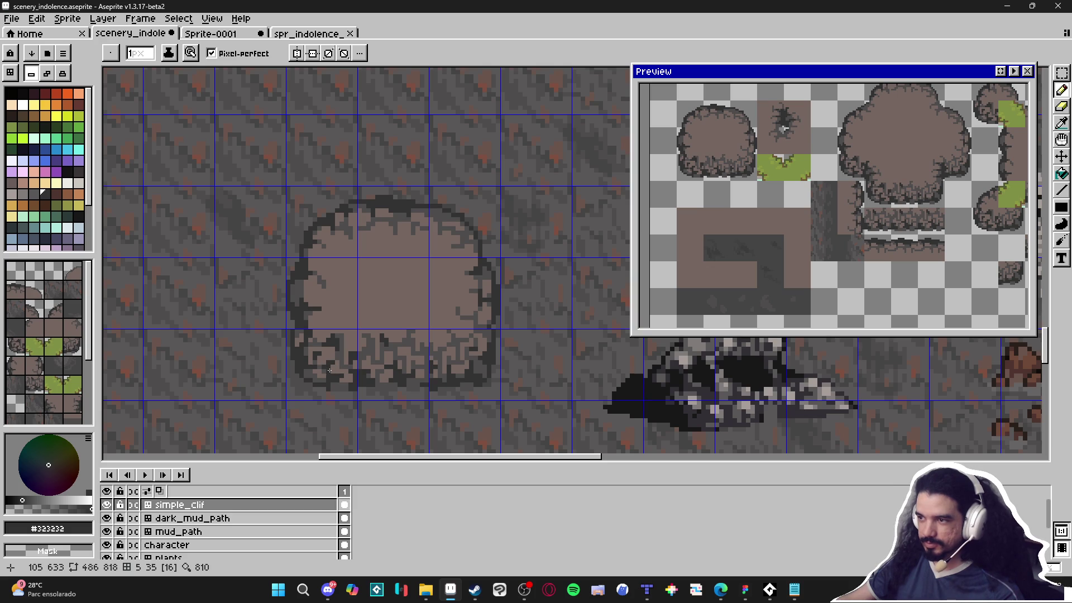
scroll(315, 345, up, 3)
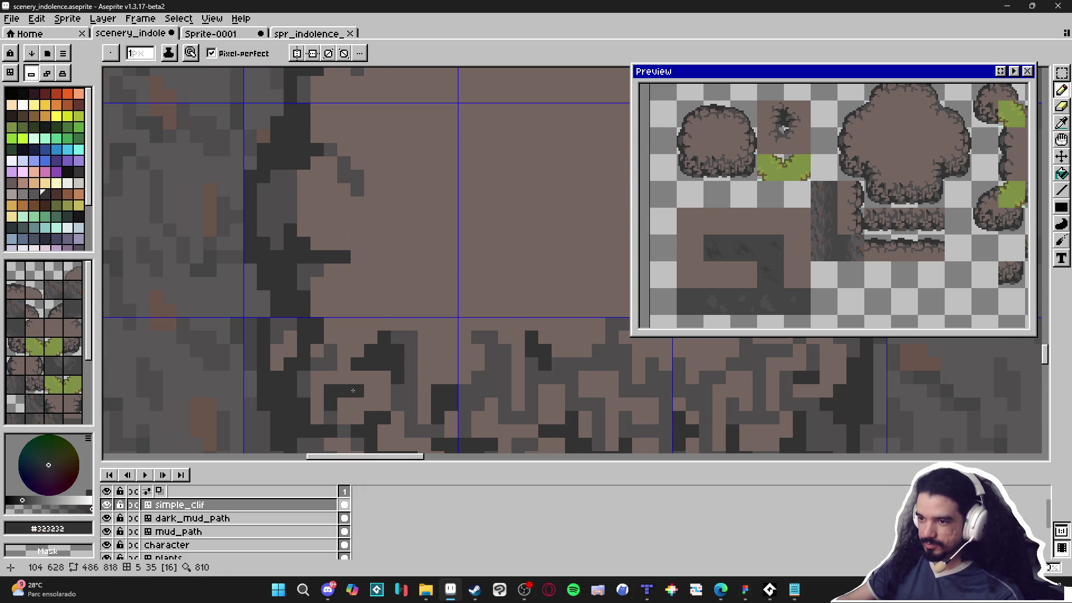
alt+click(352, 388)
click(355, 381)
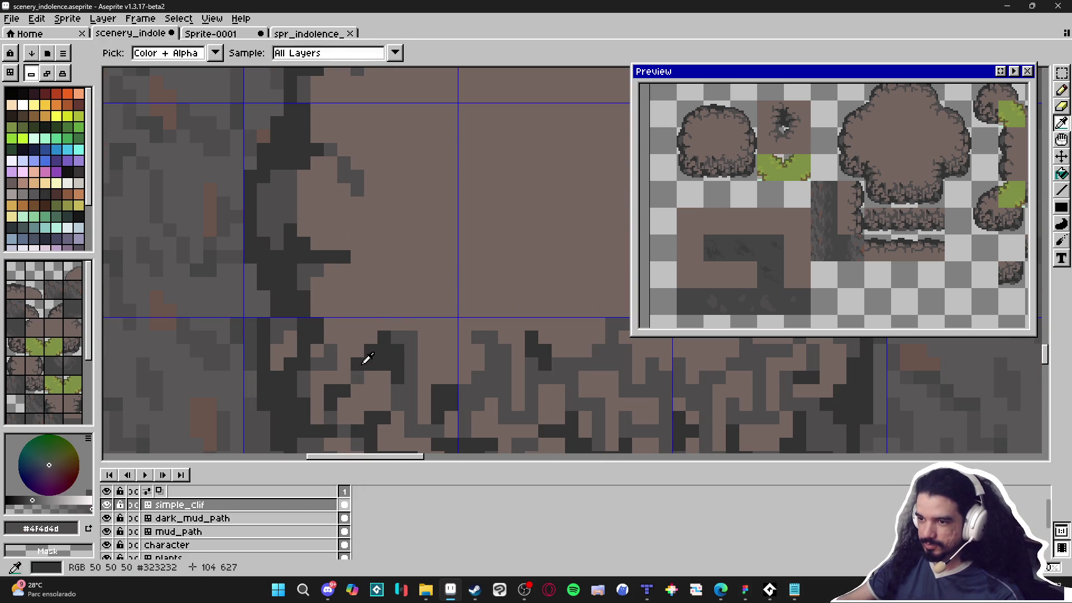
alt+click(363, 359)
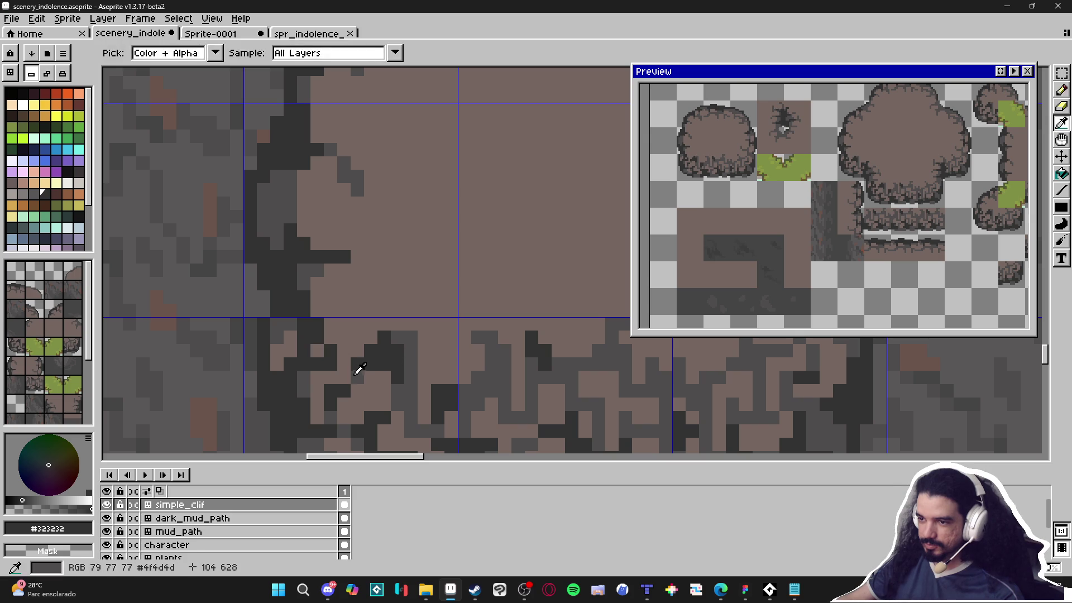
alt+click(359, 371)
Zoom out over the mud patch and rock pile and show the tile grid with Ctrl+'.
scroll(331, 341, down, 3)
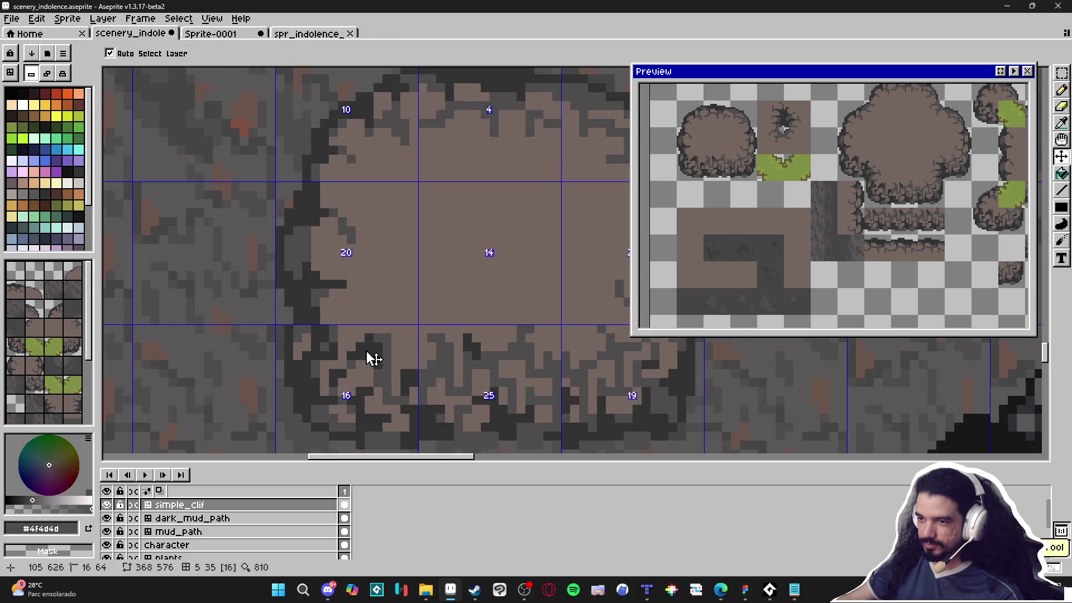
scroll(328, 342, up, 2)
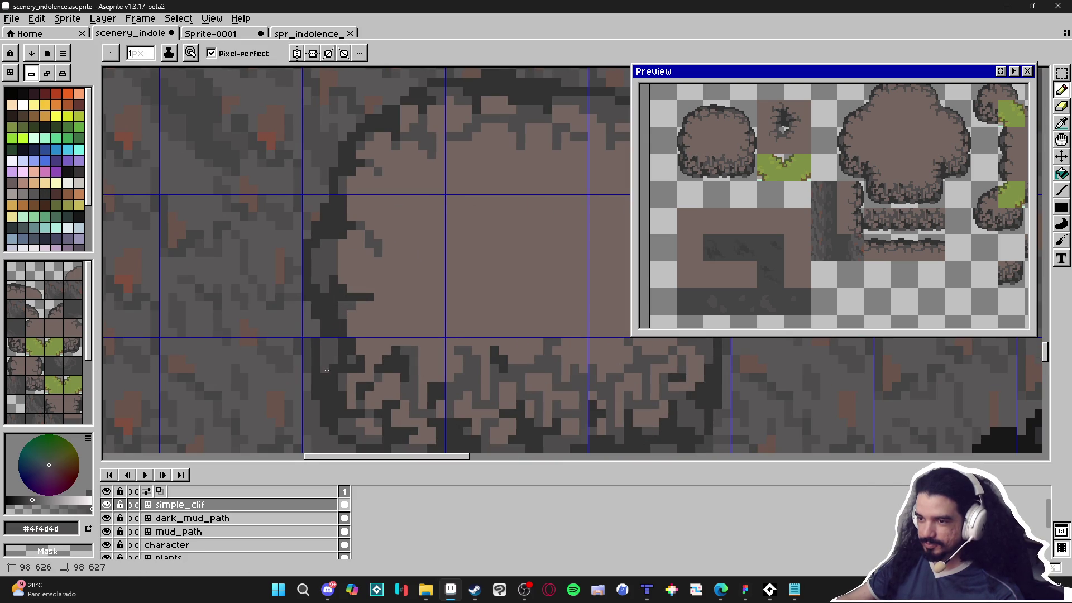
scroll(360, 381, down, 3)
drag(374, 400, 353, 399)
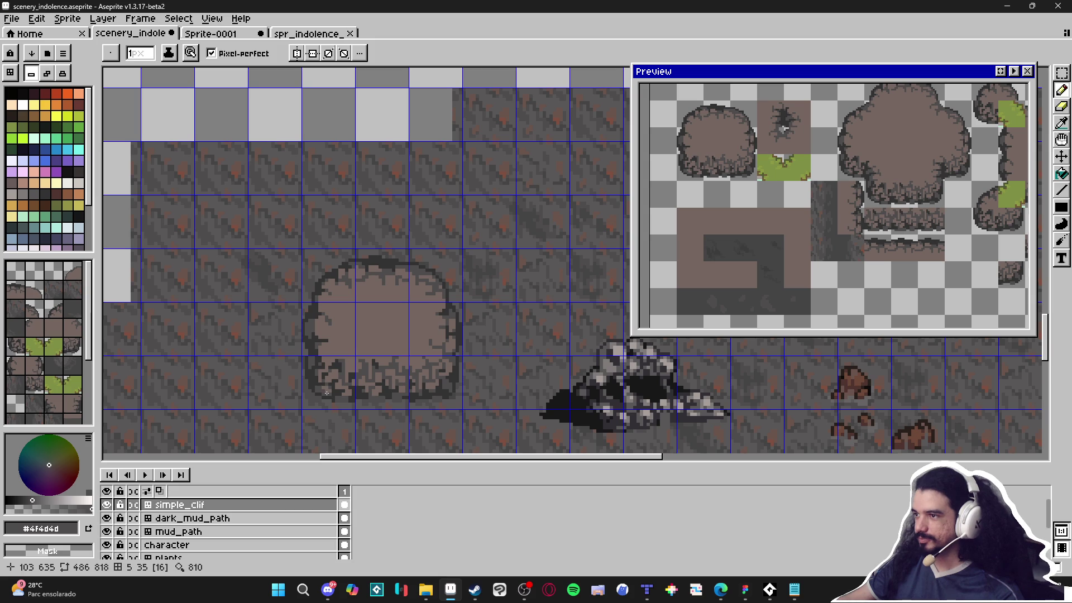
scroll(313, 396, down, 1)
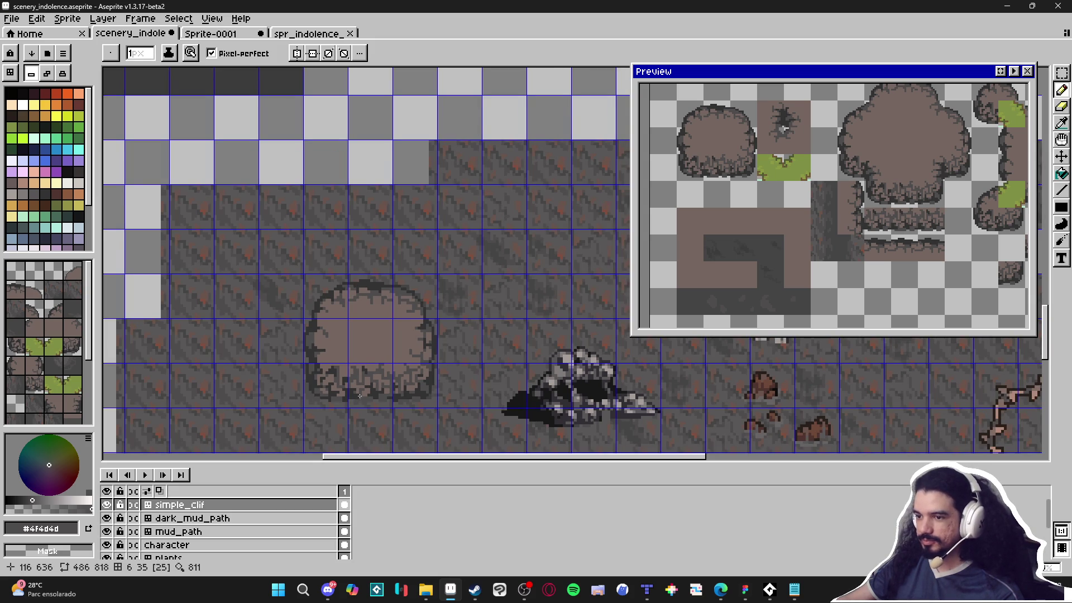
scroll(359, 398, down, 1)
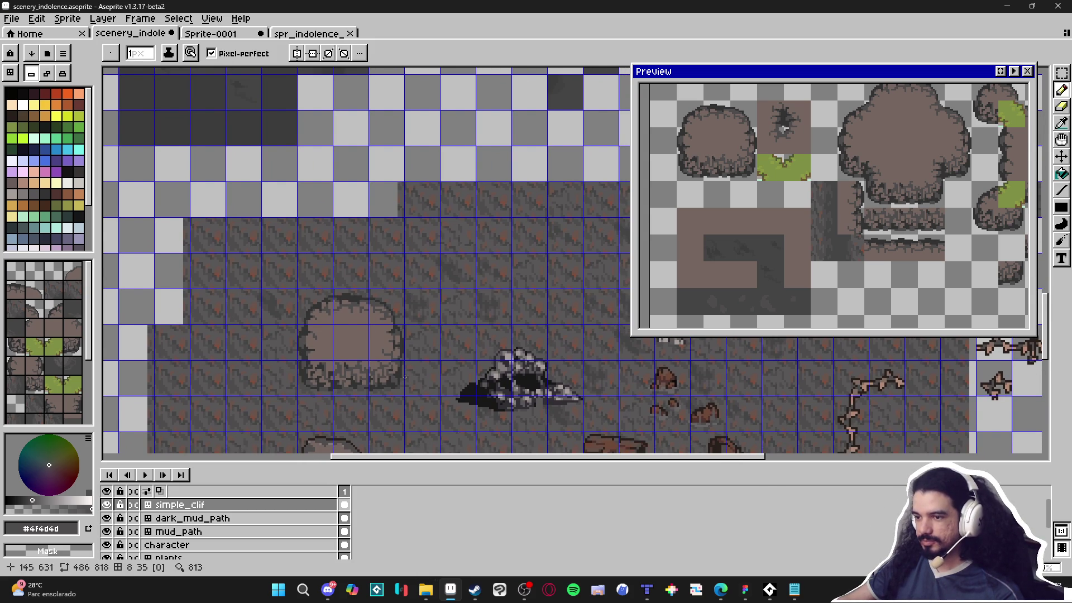
scroll(411, 371, up, 3)
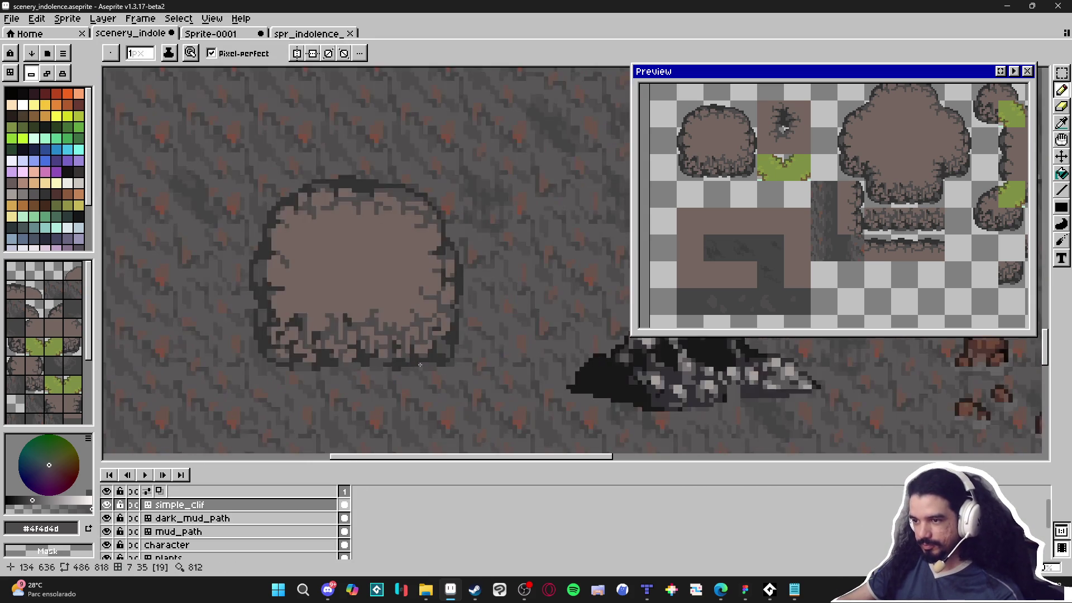
scroll(418, 364, down, 1)
key(ctrl+apostrophe)
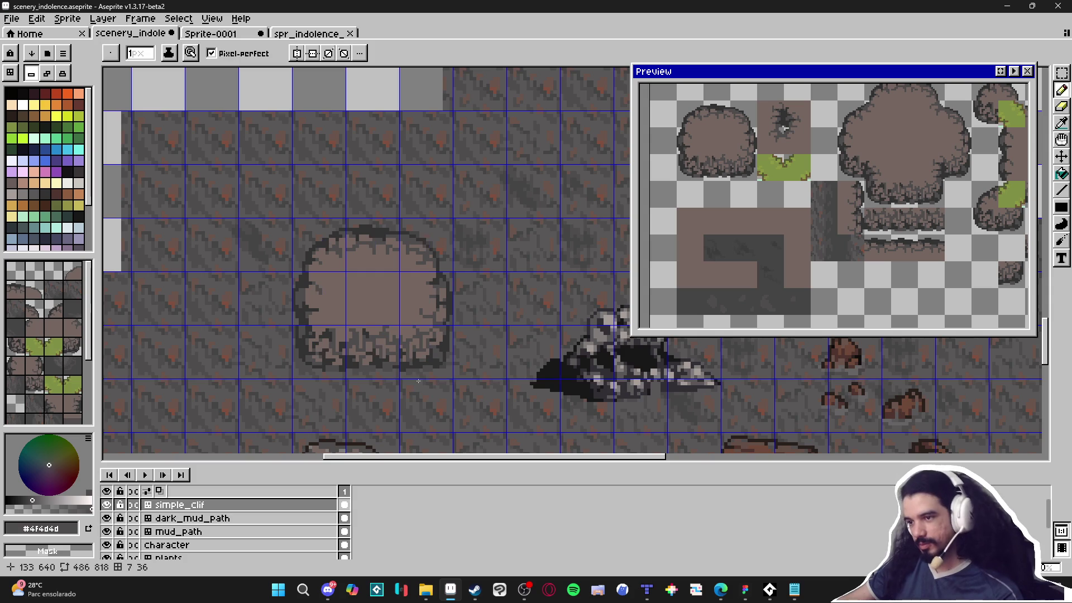
scroll(433, 341, up, 4)
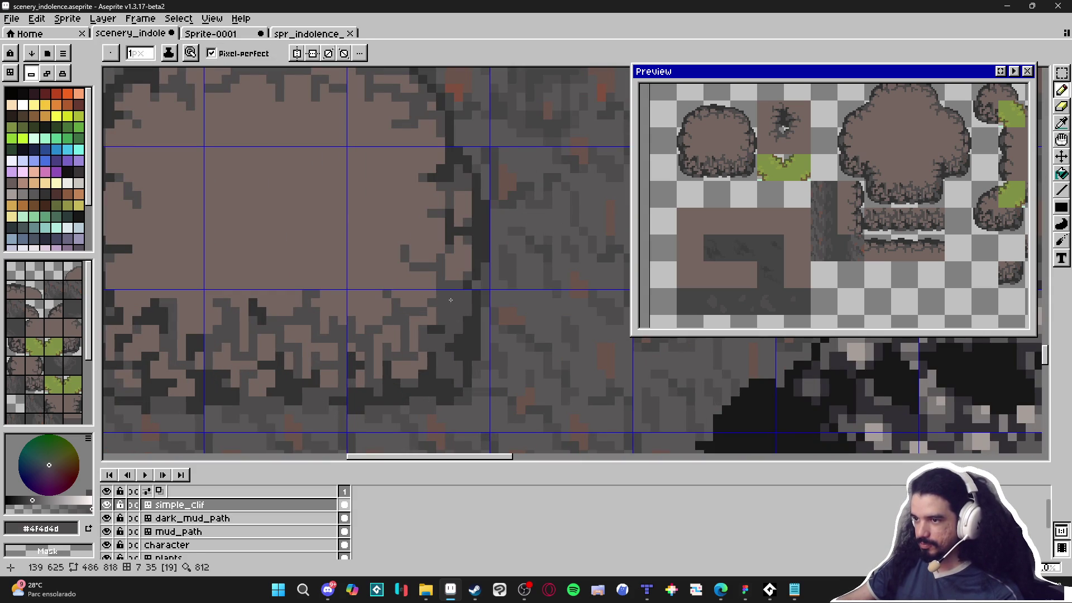
Zoom to the mud patch's lower-left edge, sample its brown and dark grey, with a 1px pencil.
drag(453, 301, 448, 315)
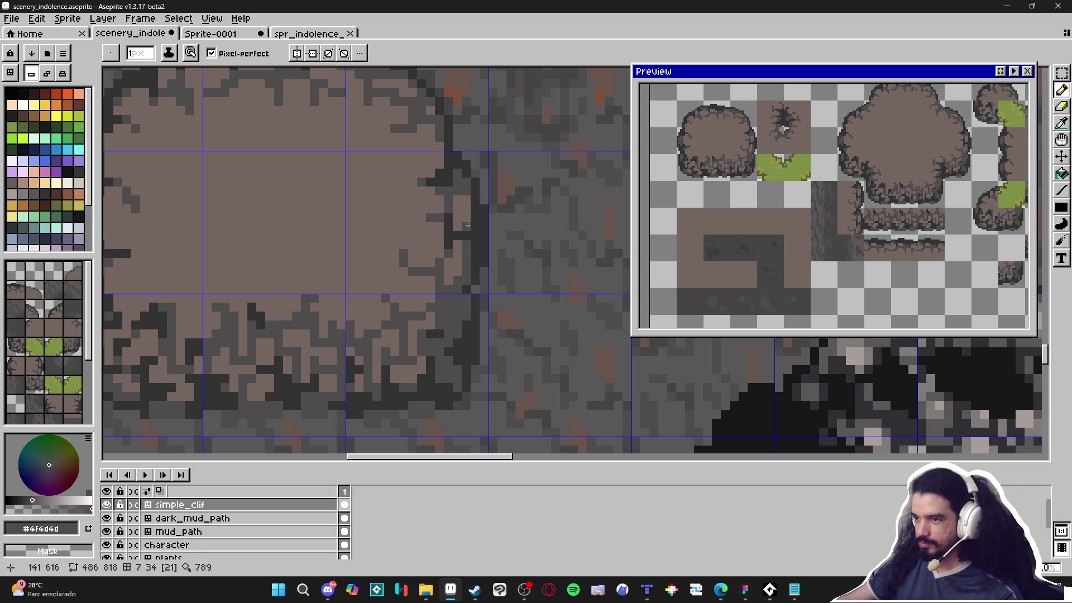
scroll(386, 279, down, 1)
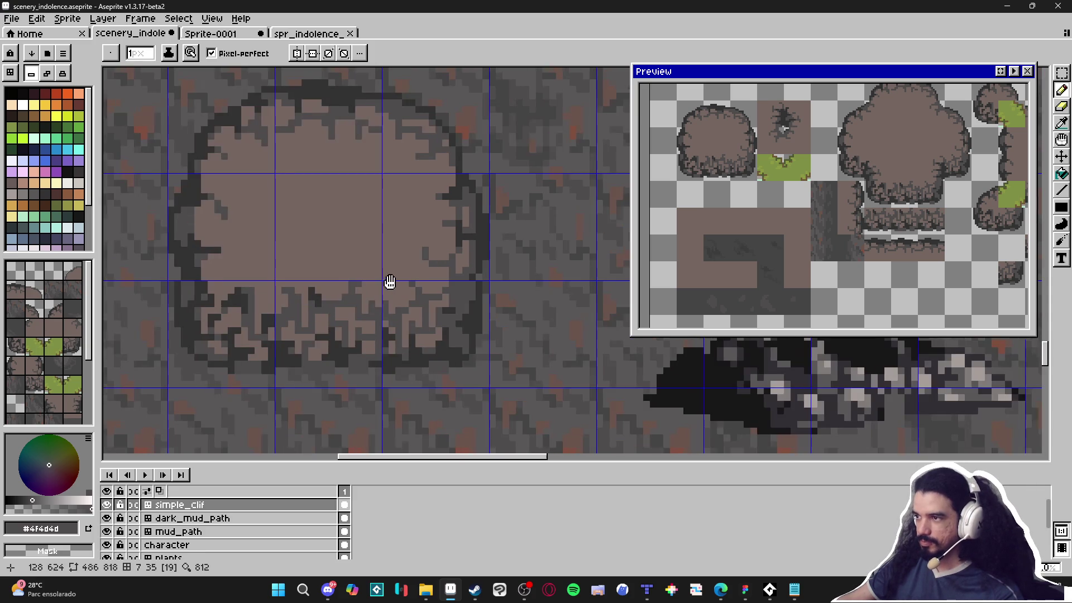
scroll(357, 287, left, 3)
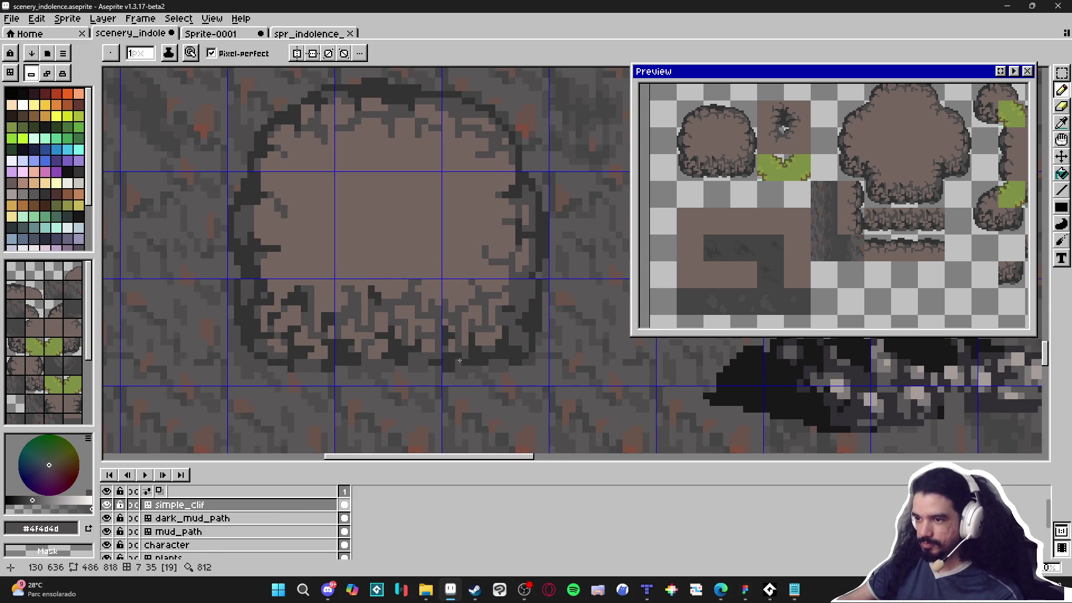
scroll(482, 339, up, 1)
key(minus)
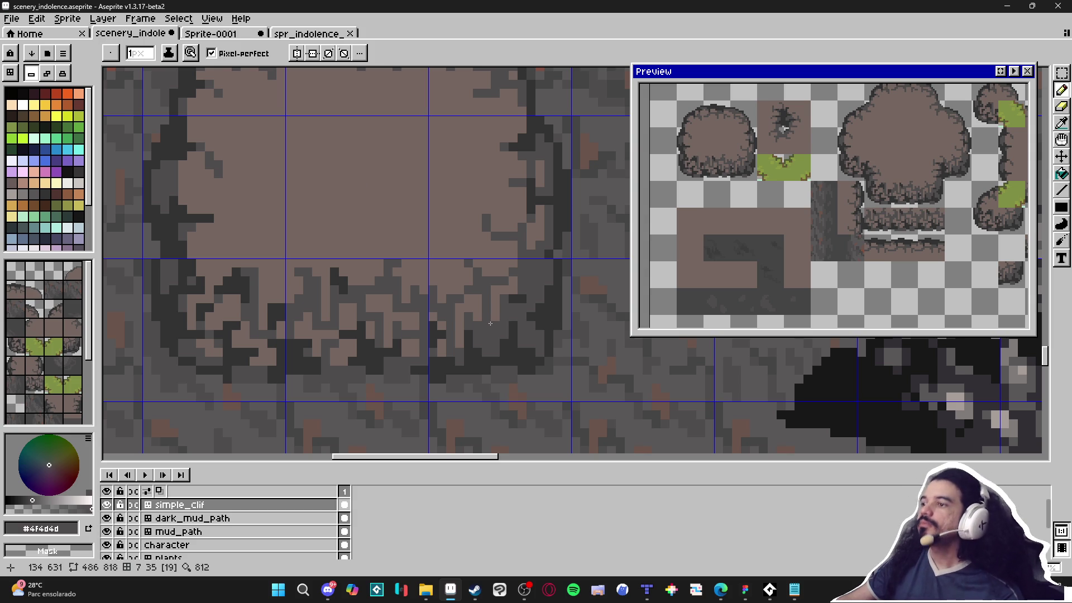
alt+click(515, 292)
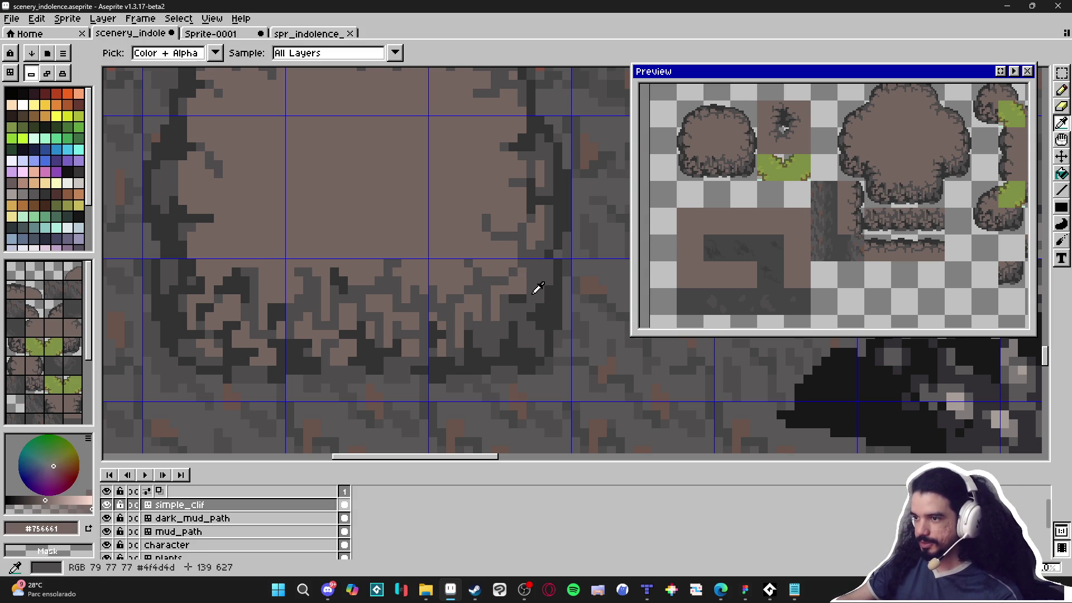
alt+click(535, 292)
scroll(426, 335, left, 2)
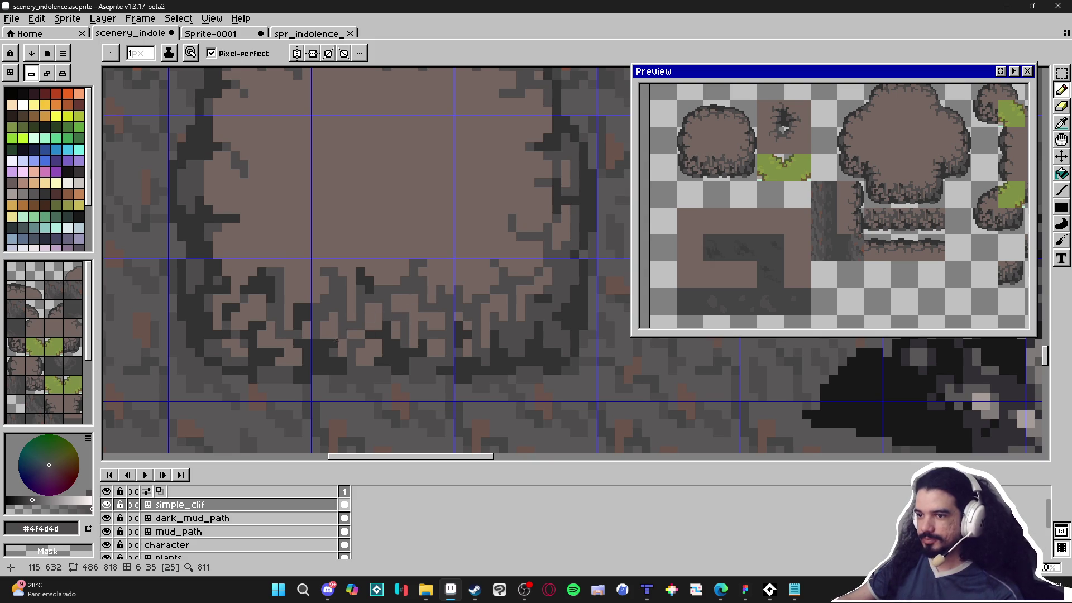
alt+click(305, 306)
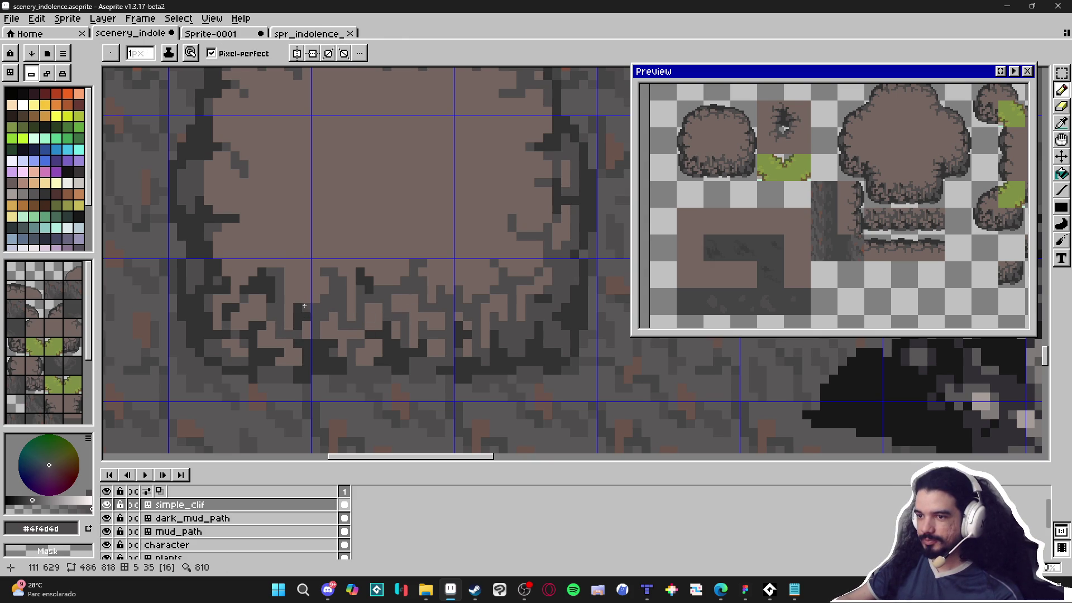
alt+click(265, 336)
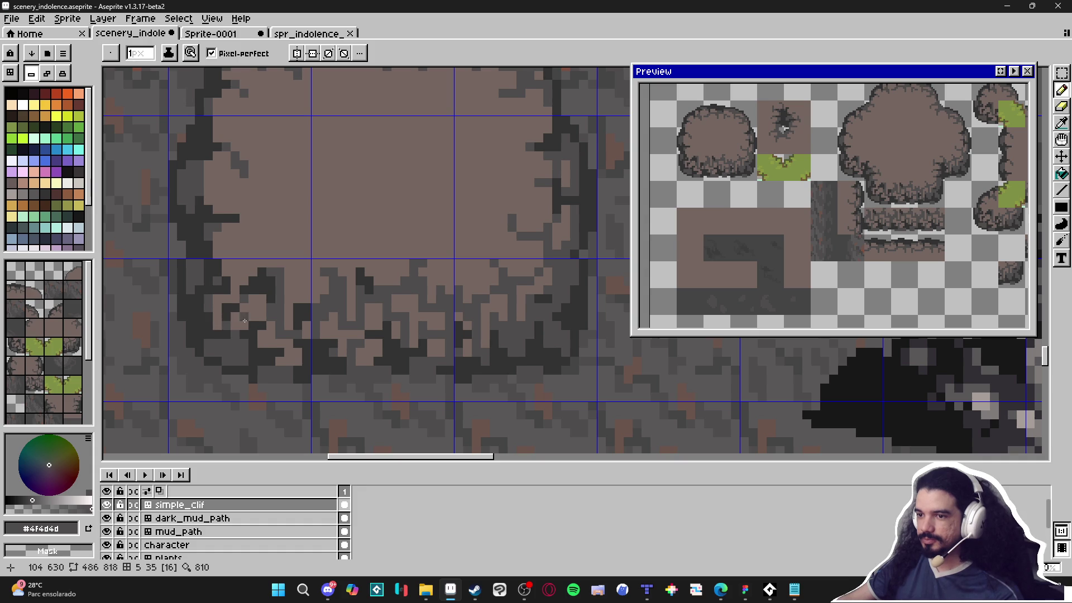
key(plus)
key(minus)
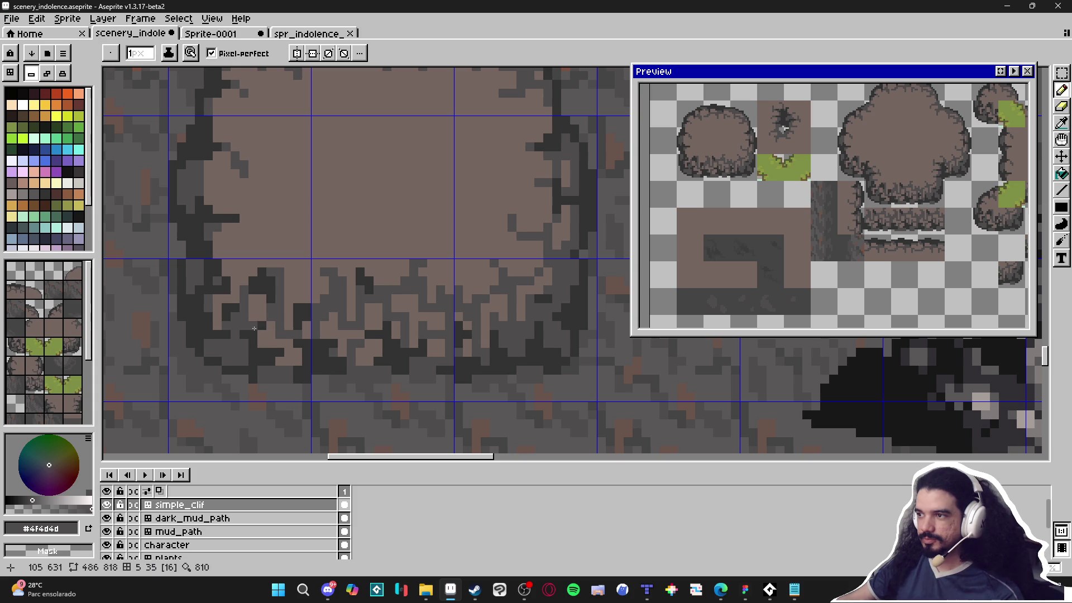
Darken two pixels along the patch's rough lower-left edge in dark grey #4f4d4d.
alt+click(225, 343)
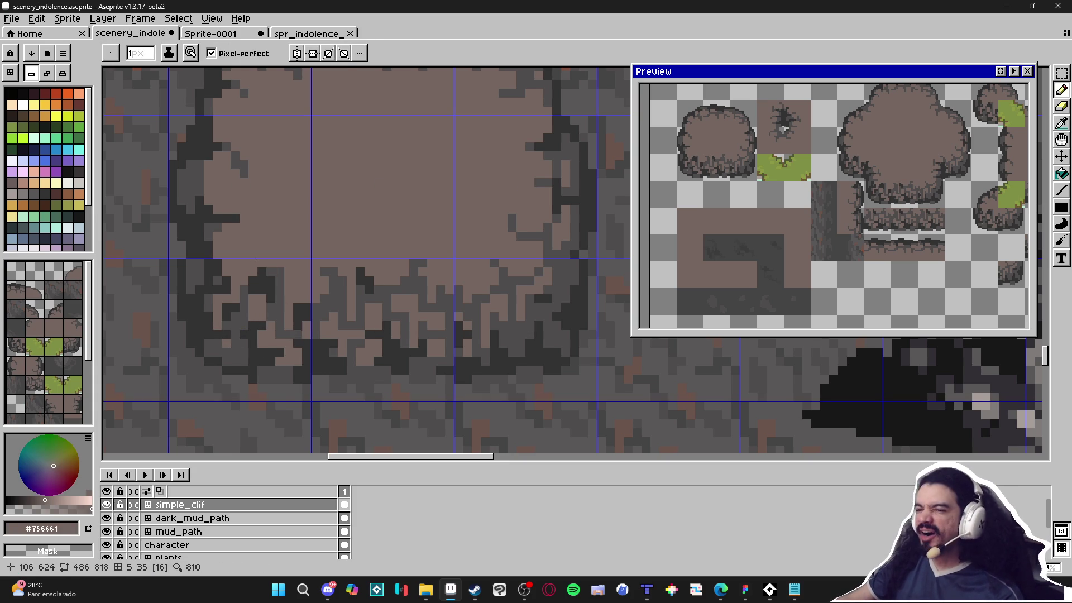
scroll(251, 261, up, 1)
alt+click(240, 306)
click(226, 292)
scroll(225, 321, down, 2)
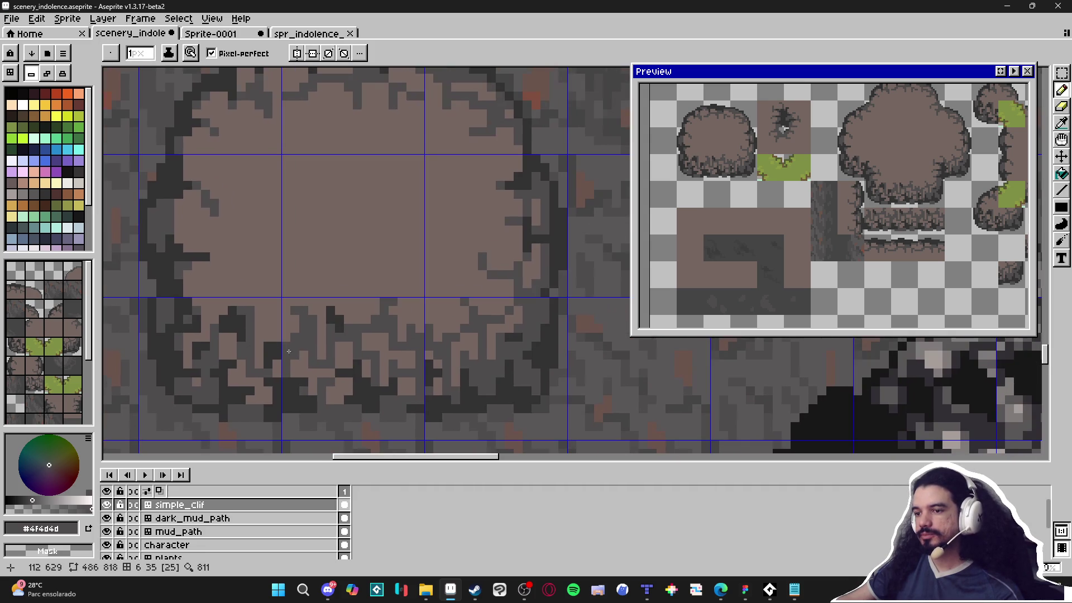
scroll(253, 343, up, 2)
click(275, 326)
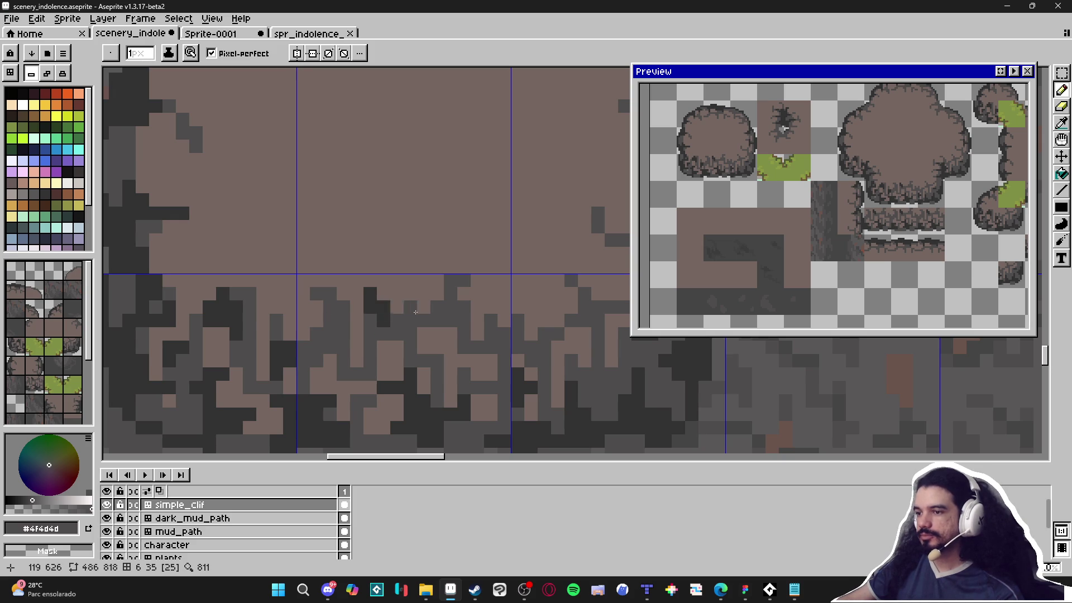
Fill two gaps in the left outline with near-black #323232 pixels.
scroll(395, 312, down, 1)
scroll(337, 259, up, 1)
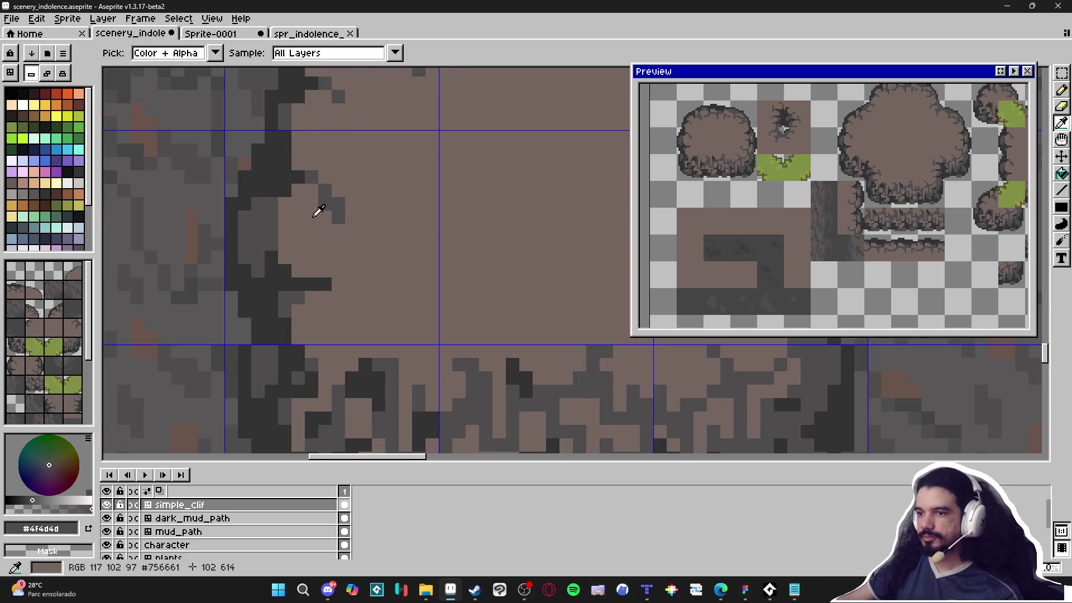
alt+click(316, 209)
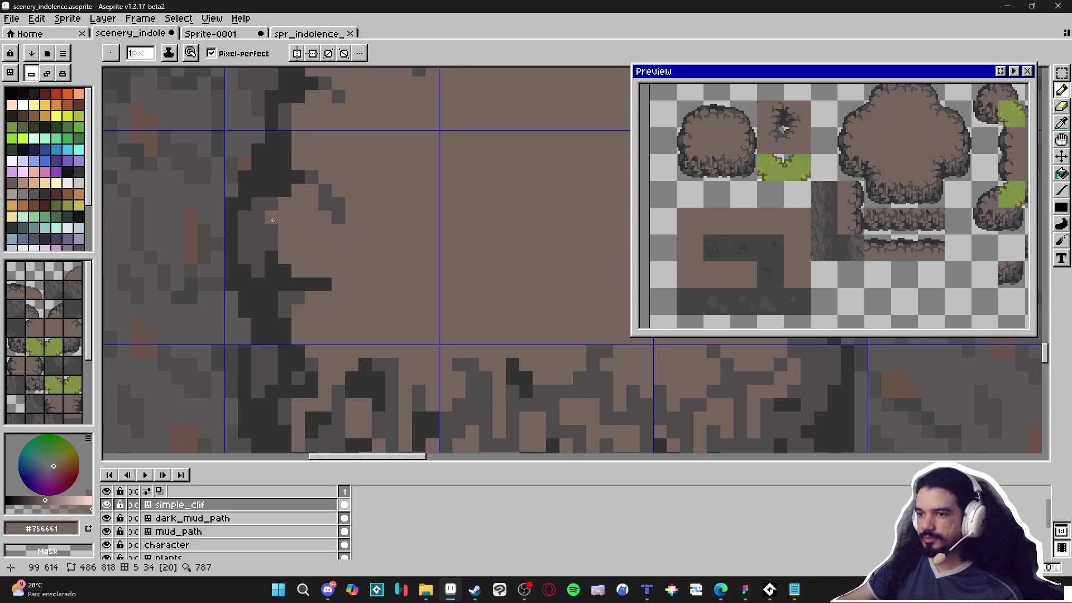
key(alt)
alt+click(259, 250)
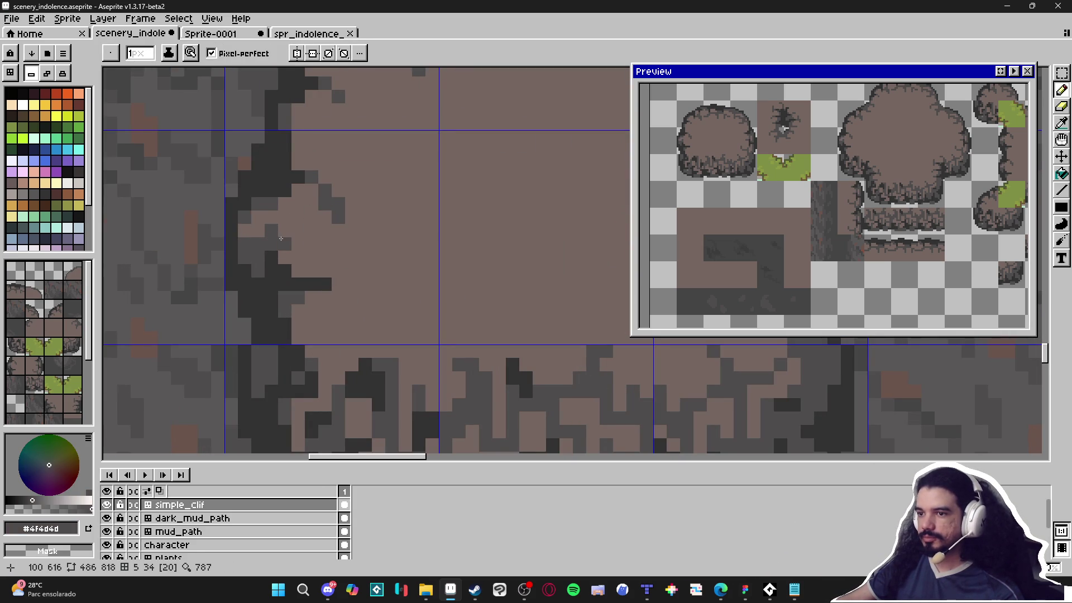
alt+click(270, 271)
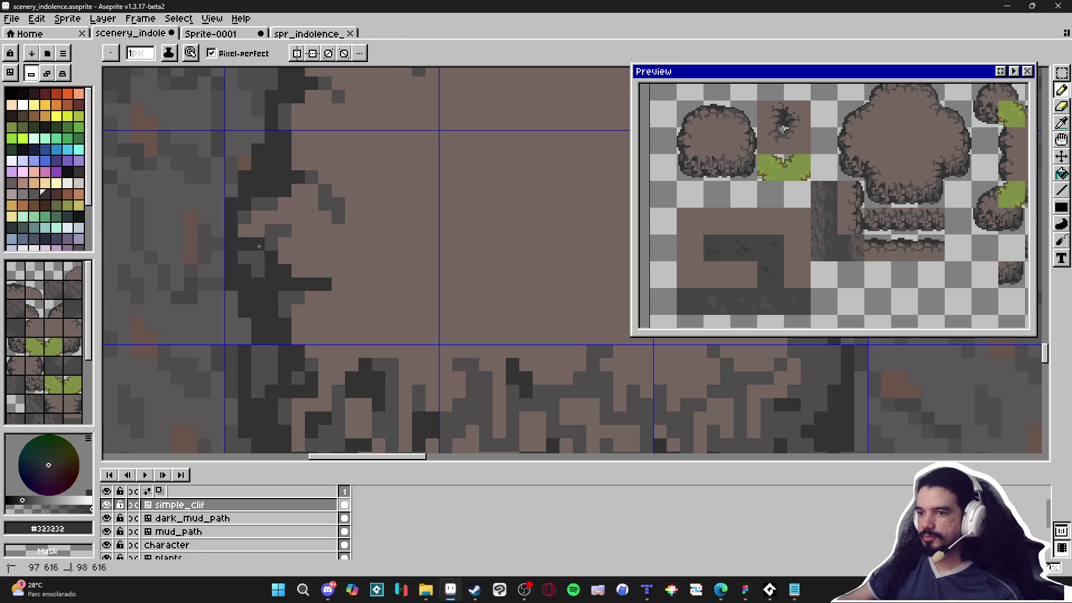
click(258, 203)
click(270, 204)
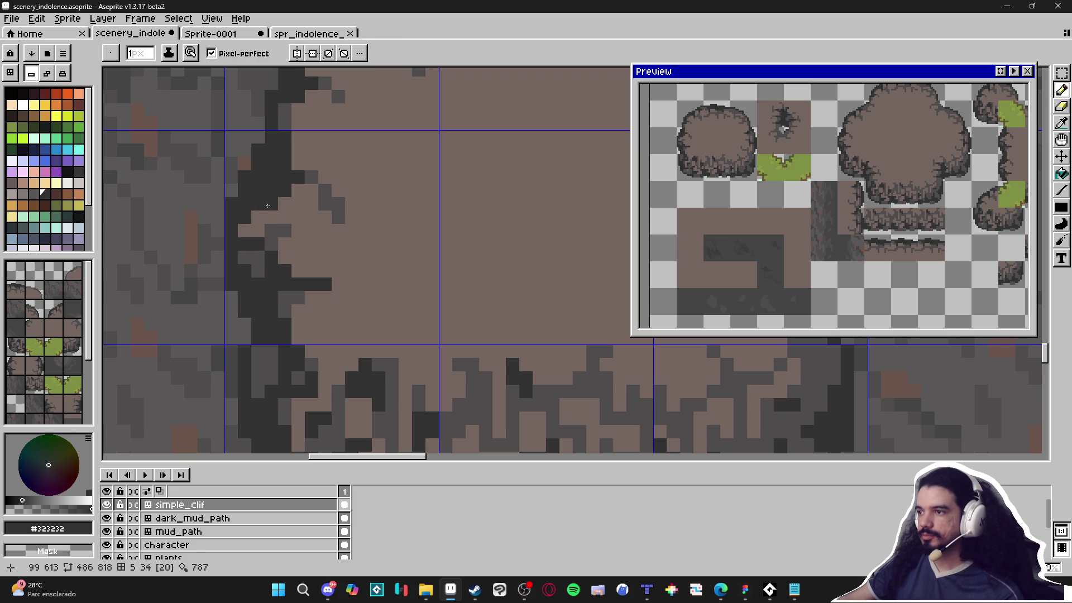
Darken two more outline pixels in mid grey #4f4d4d.
scroll(278, 207, down, 2)
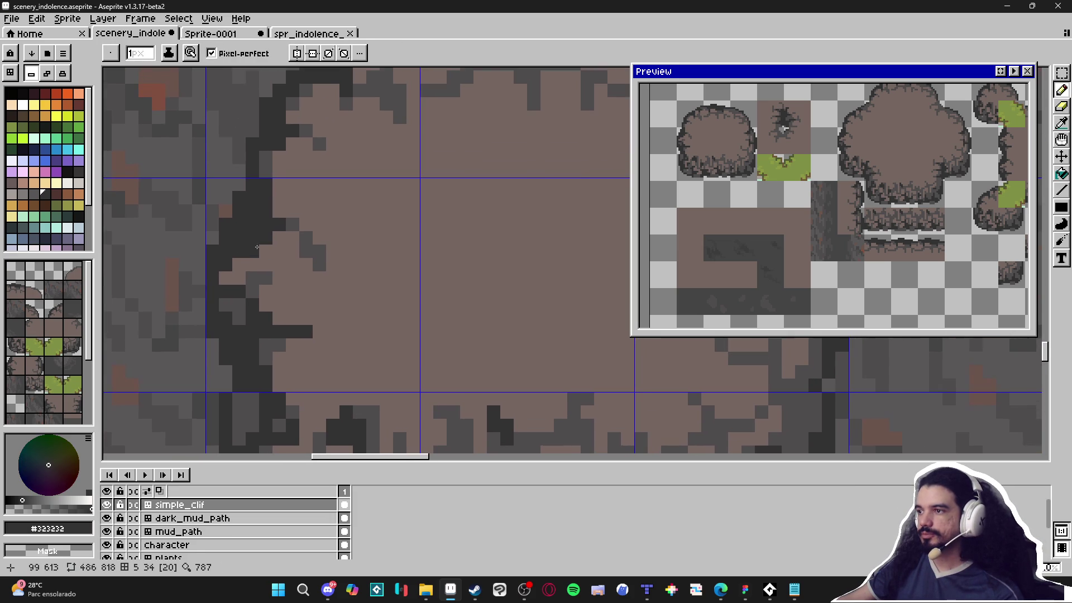
alt+click(303, 250)
click(319, 261)
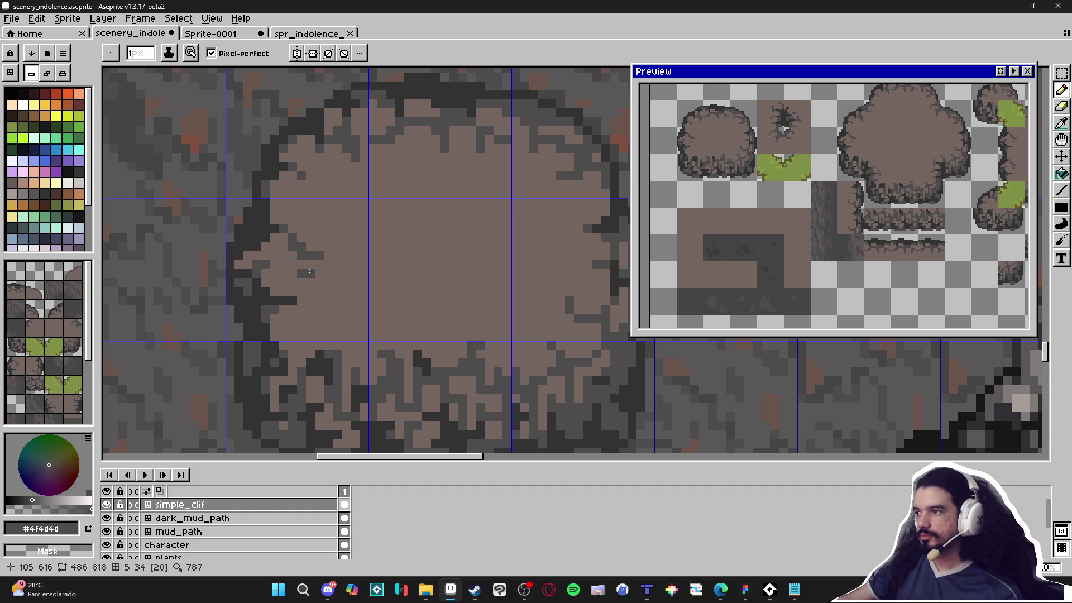
scroll(309, 271, down, 3)
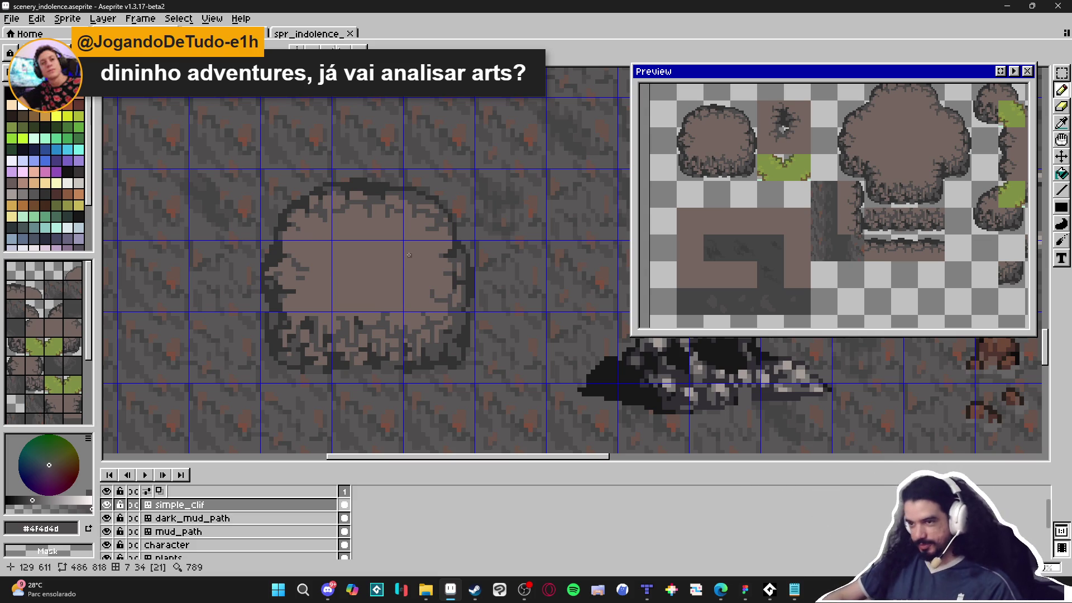
Notch dark crack pixels and a short diagonal step into the rock's top edge, then save.
scroll(364, 217, up, 3)
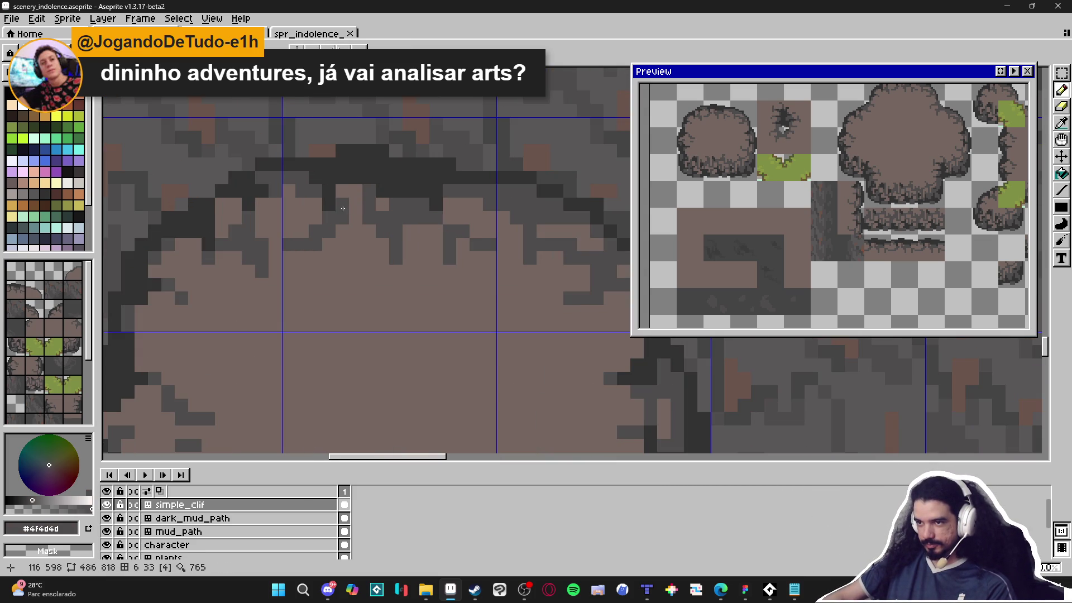
alt+click(342, 172)
click(338, 210)
drag(341, 215, 329, 223)
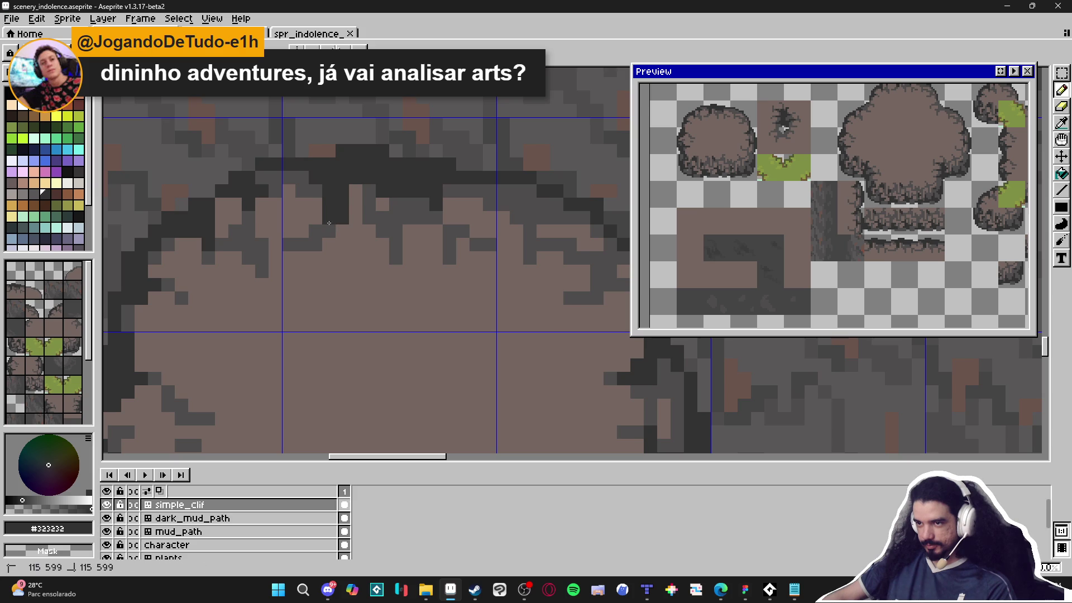
scroll(317, 234, down, 3)
scroll(366, 230, up, 2)
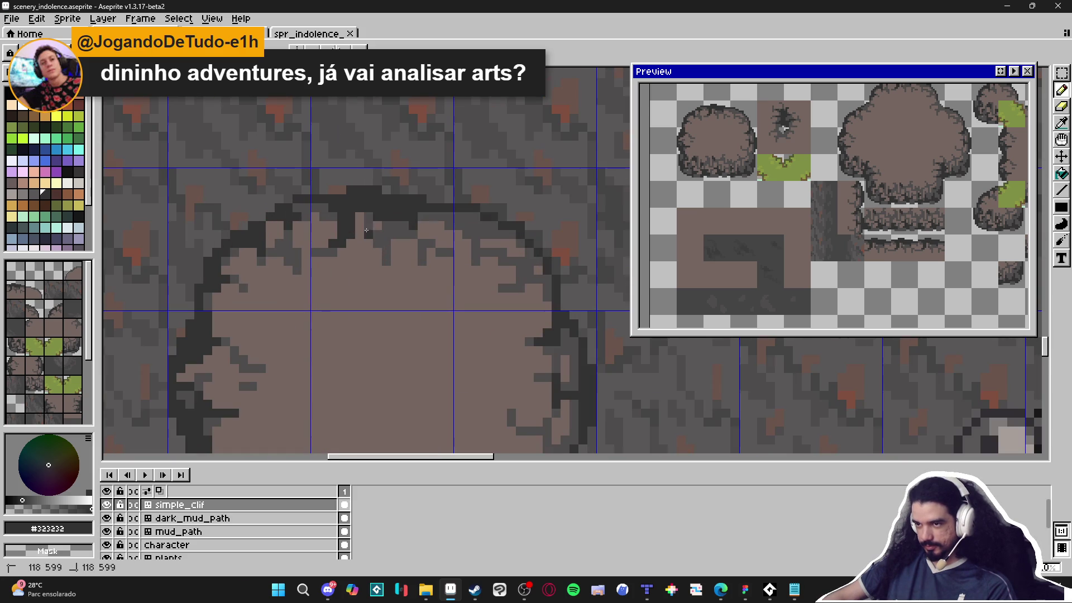
drag(370, 221, 386, 248)
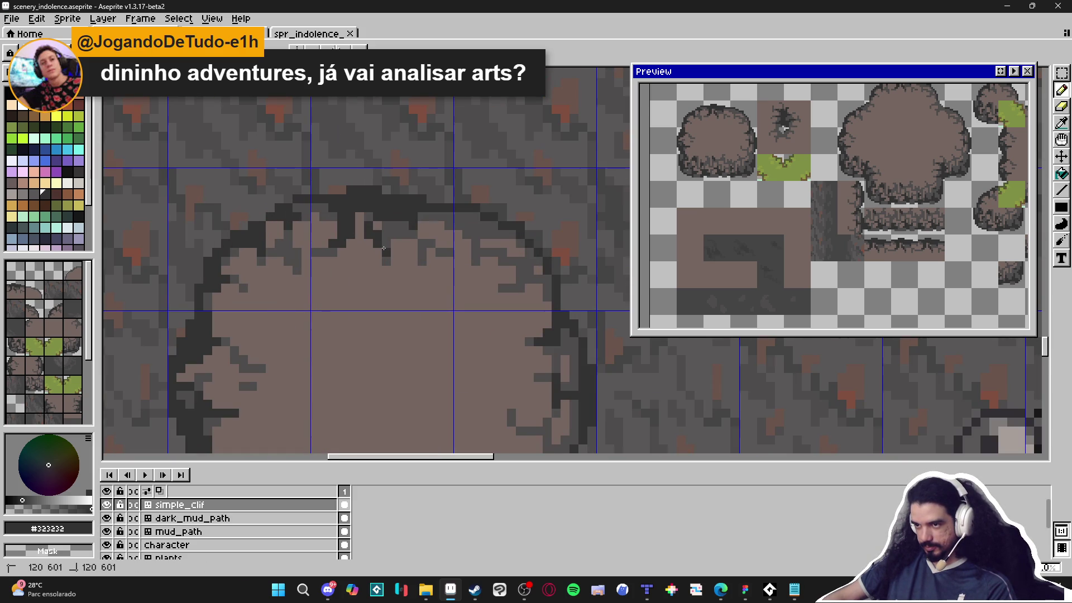
scroll(383, 241, down, 3)
key(ctrl+s)
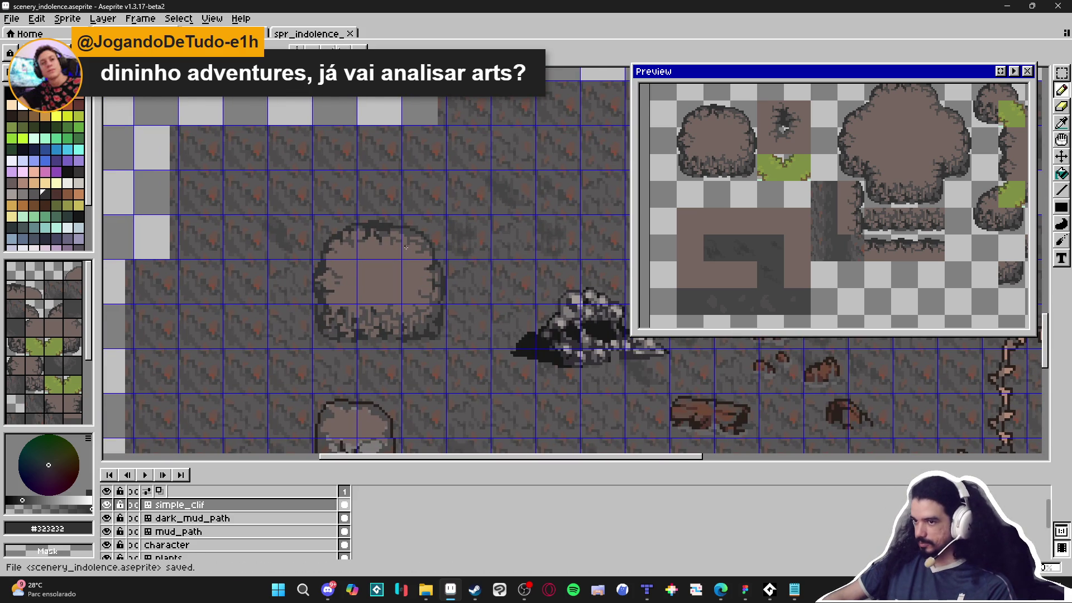
Make the bush's brown fill #756661 the drawing colour and save scenery_indolence again.
scroll(393, 225, up, 2)
alt+click(352, 224)
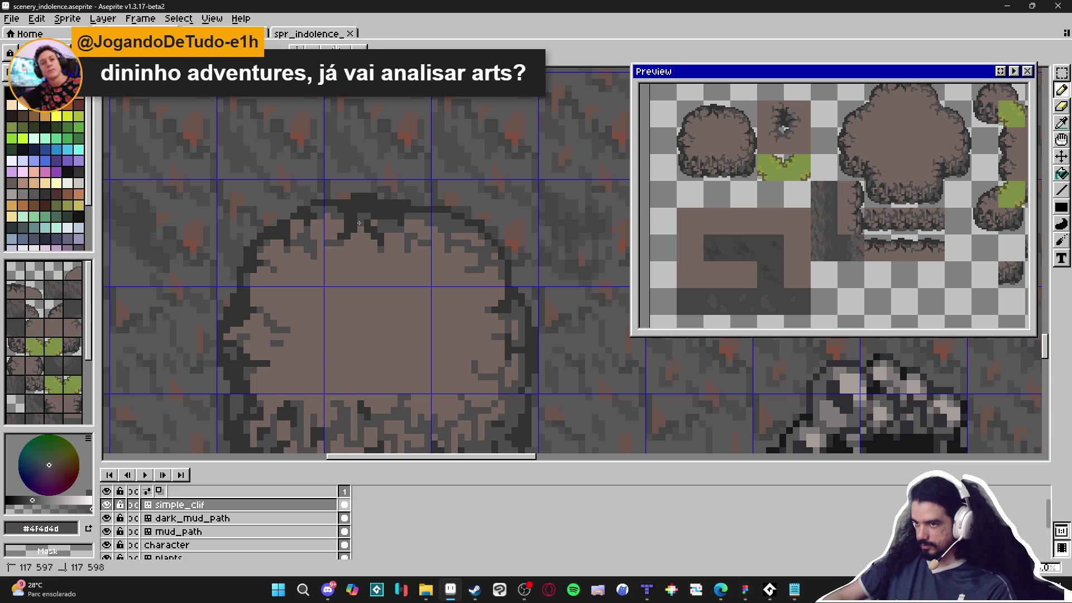
scroll(388, 231, down, 1)
scroll(388, 231, up, 3)
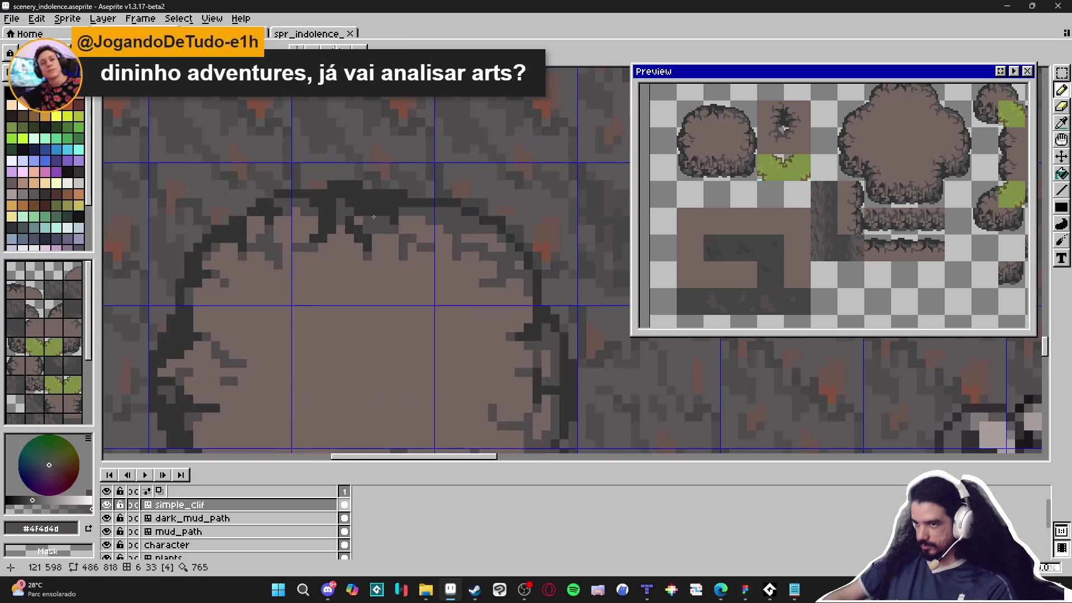
alt+click(386, 226)
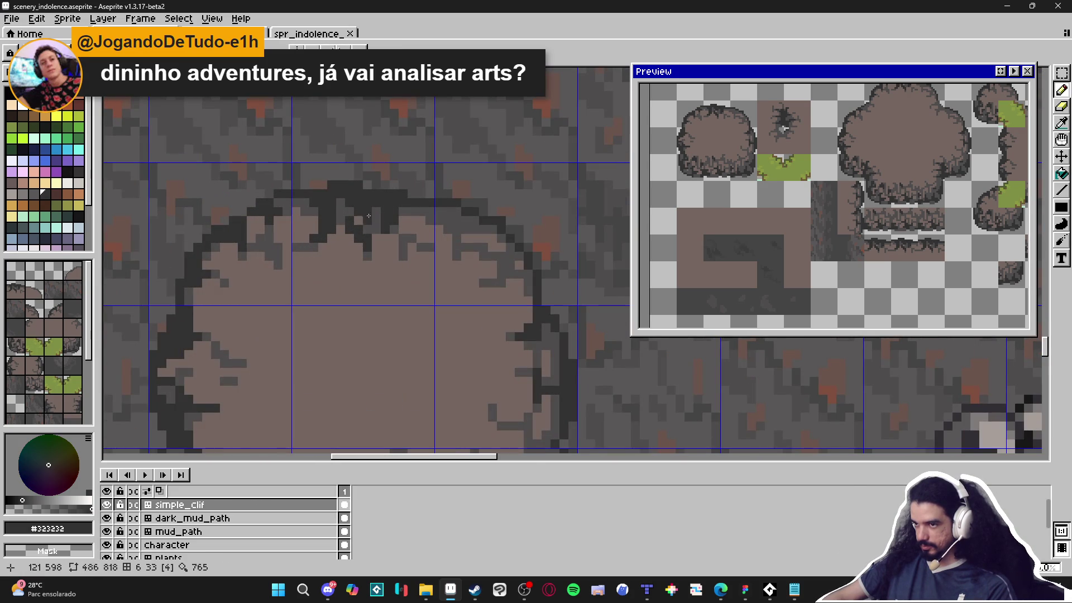
scroll(366, 219, down, 1)
scroll(369, 222, up, 1)
alt+click(371, 225)
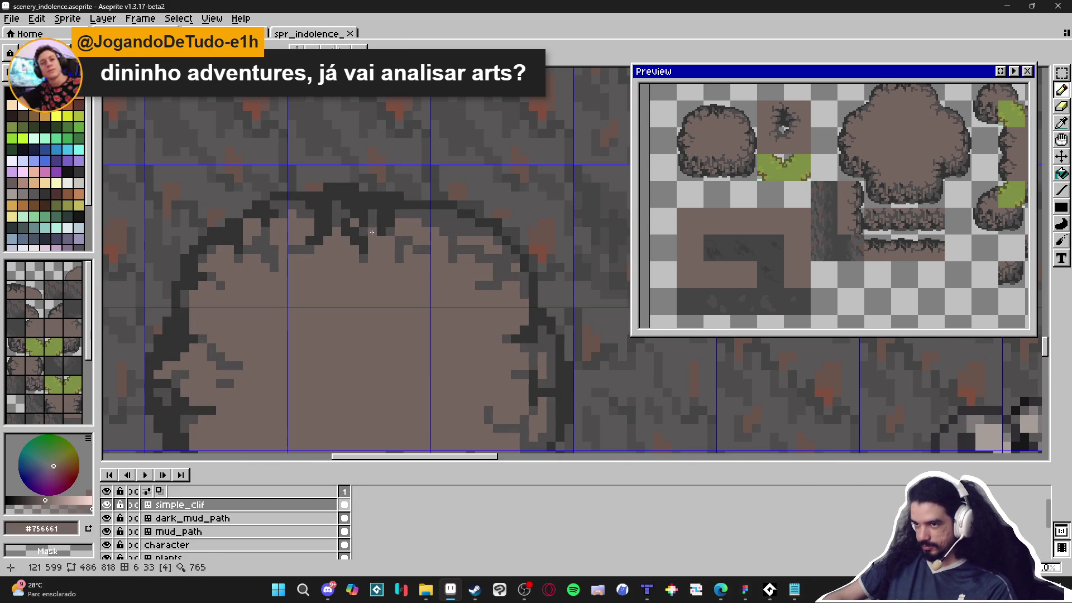
scroll(372, 225, down, 3)
key(ctrl+s)
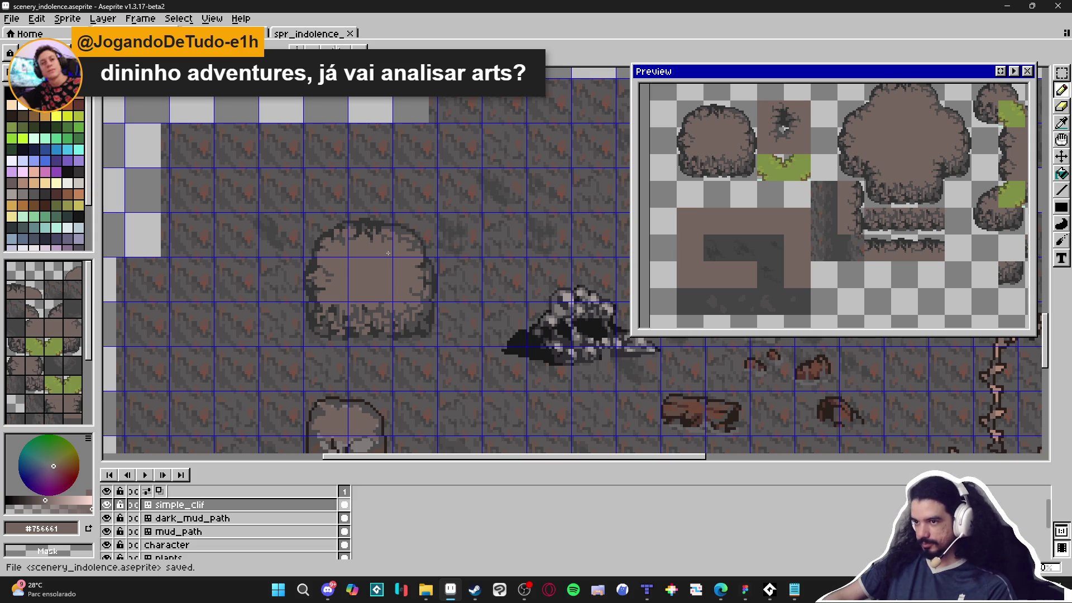
Zoom out to review the retouched rock on the mud ground, then switch to the Move tool.
scroll(388, 253, down, 2)
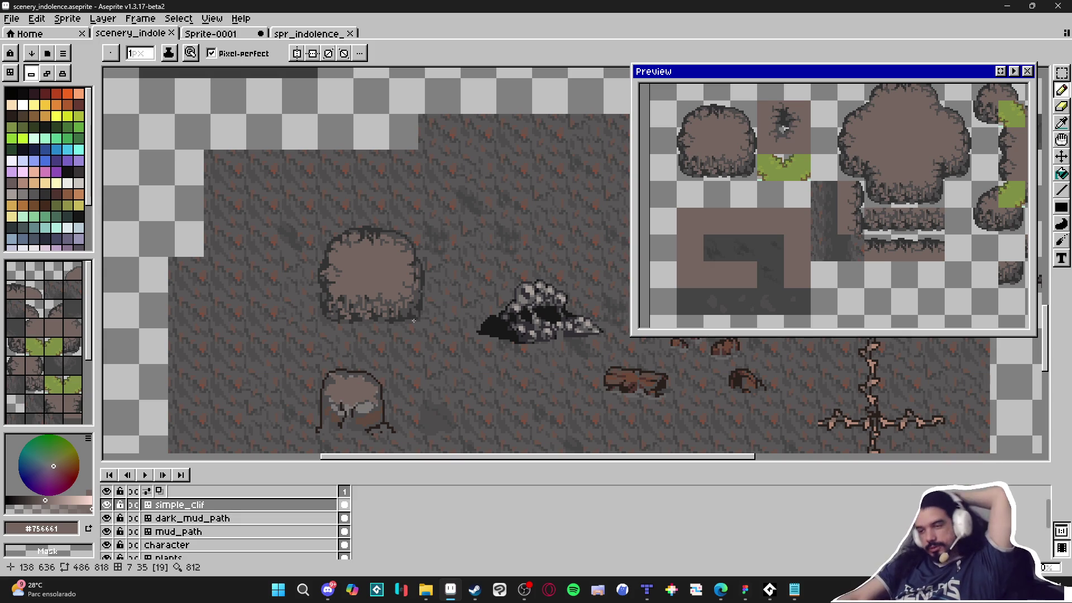
scroll(498, 364, down, 3)
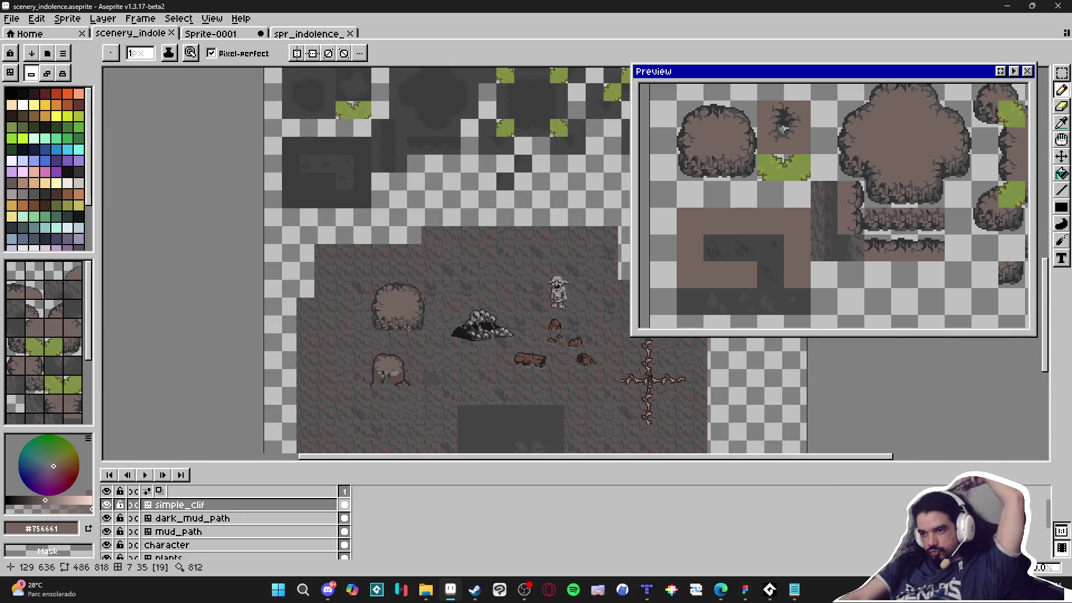
scroll(409, 328, down, 2)
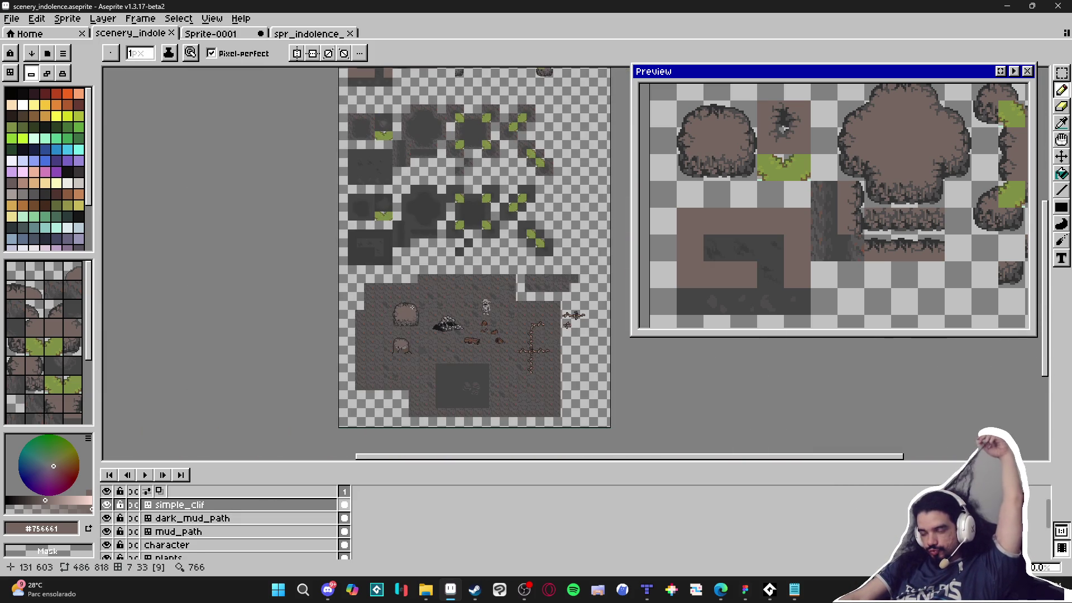
scroll(412, 308, up, 3)
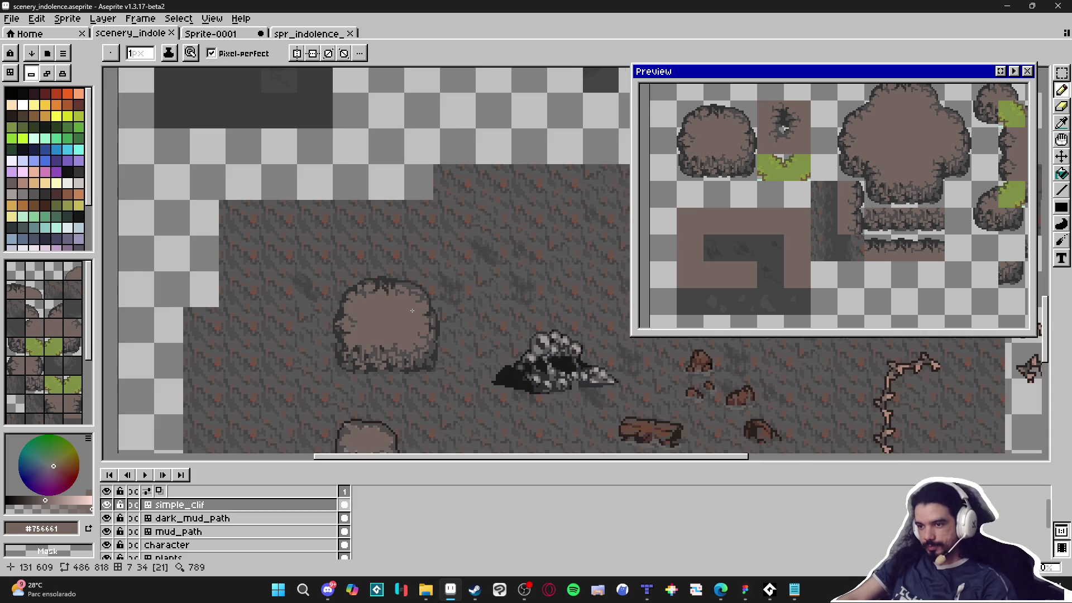
key(v)
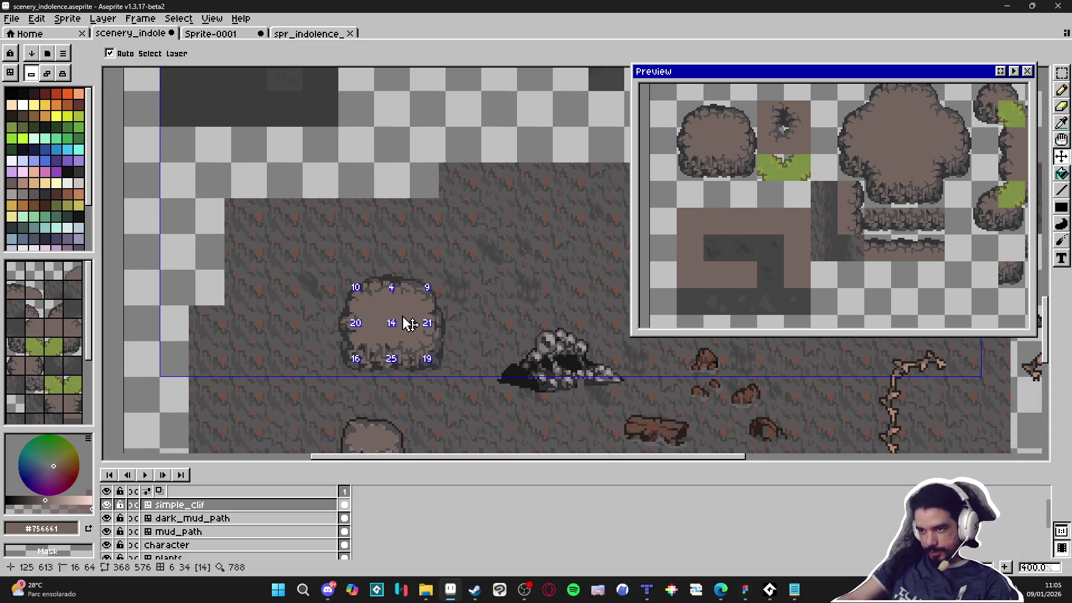
Undo and redo the last pencil stroke to compare the result.
scroll(405, 308, up, 1)
key(ctrl+z)
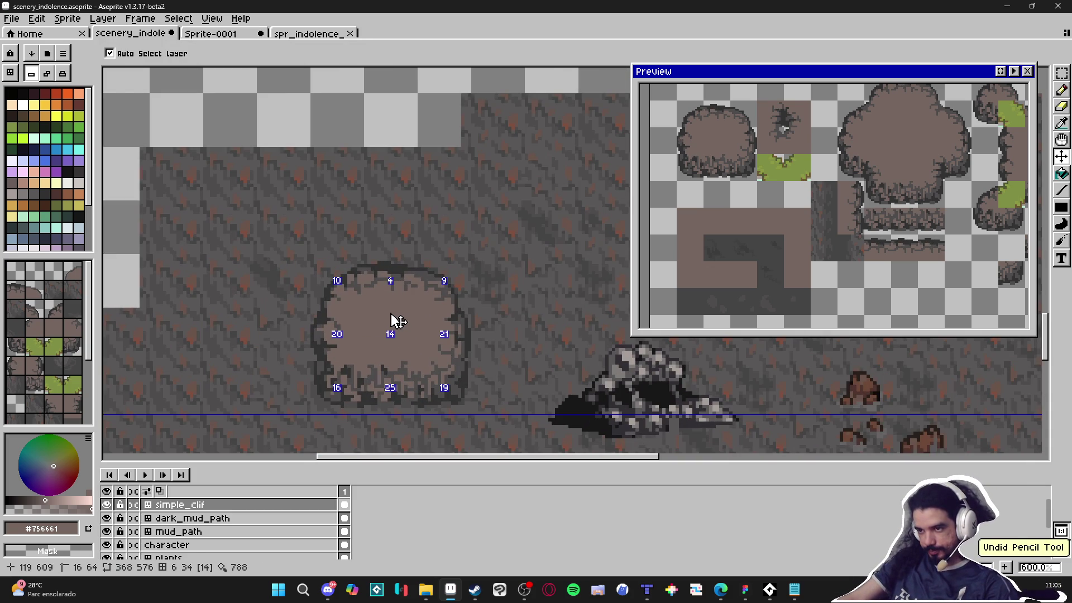
key(ctrl+y)
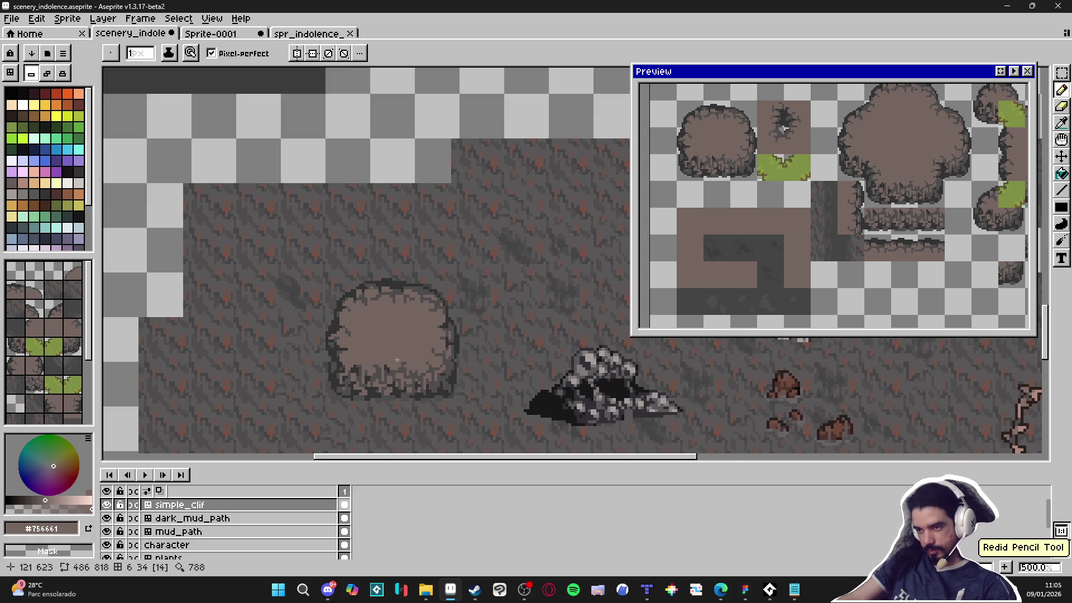
Marquee-select the round bush tile plus the adjacent cracked tile, then switch to spr_indolence_tileset_png.
key(m)
scroll(344, 296, down, 1)
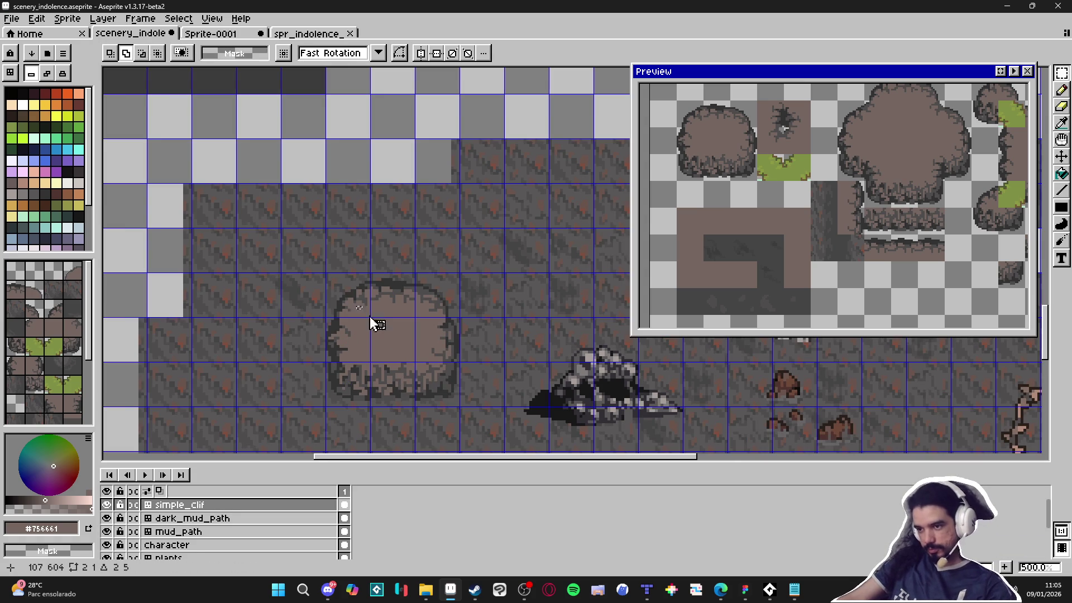
drag(349, 307, 352, 307)
scroll(353, 304, down, 4)
scroll(335, 296, up, 3)
mouse_move(286, 256)
mouse_down()
mouse_move(358, 335)
mouse_move(376, 340)
mouse_move(355, 358)
mouse_up()
scroll(374, 352, right, 3)
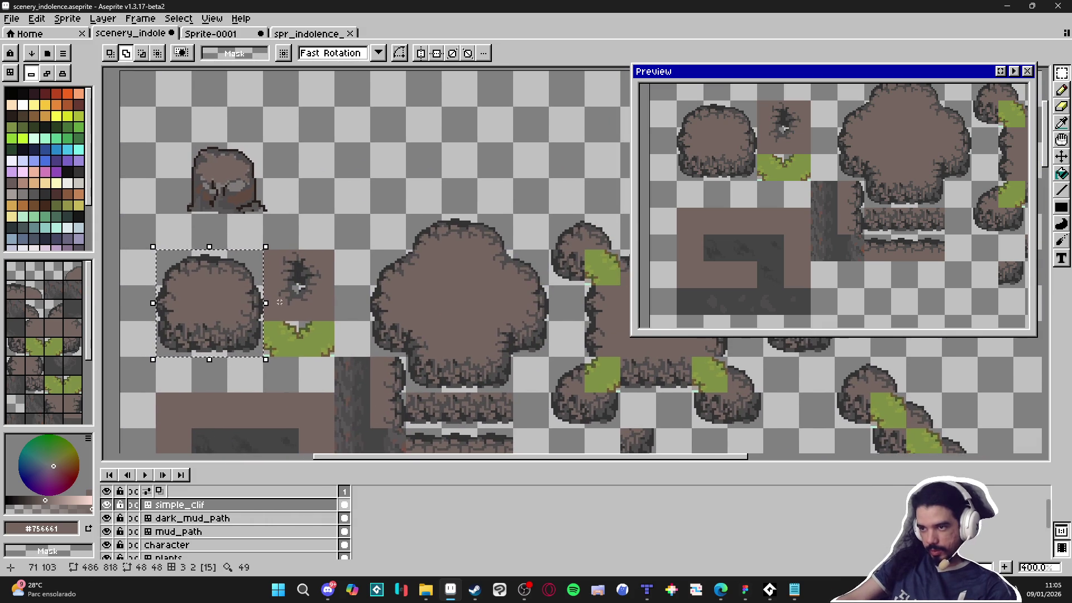
drag(285, 271, 337, 316)
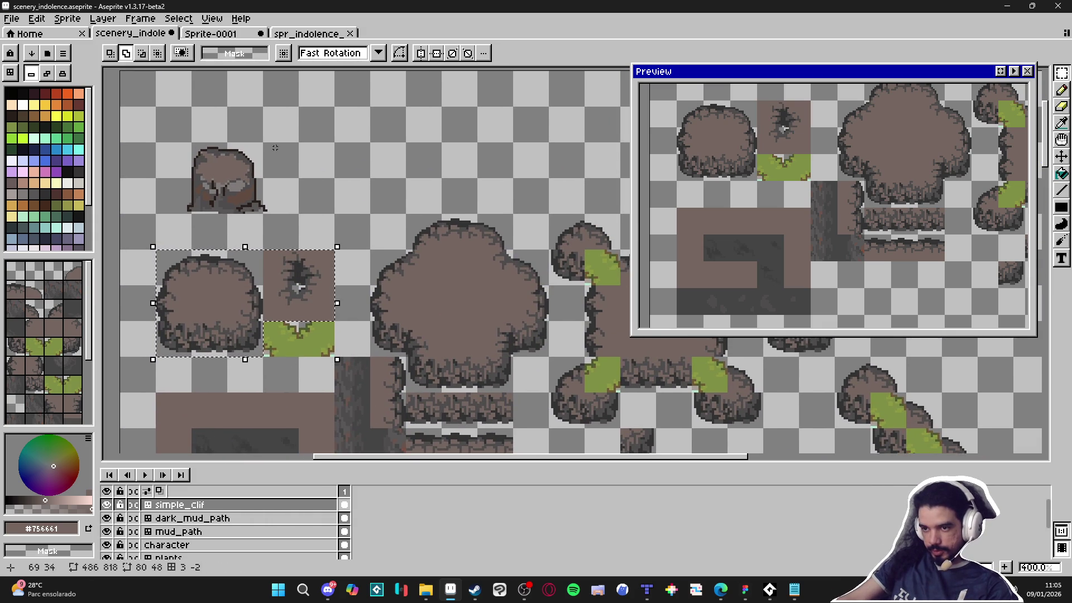
click(310, 35)
Move the bush and cracked tile pair to 0,160 in the tileset and commit the move.
scroll(365, 244, up, 2)
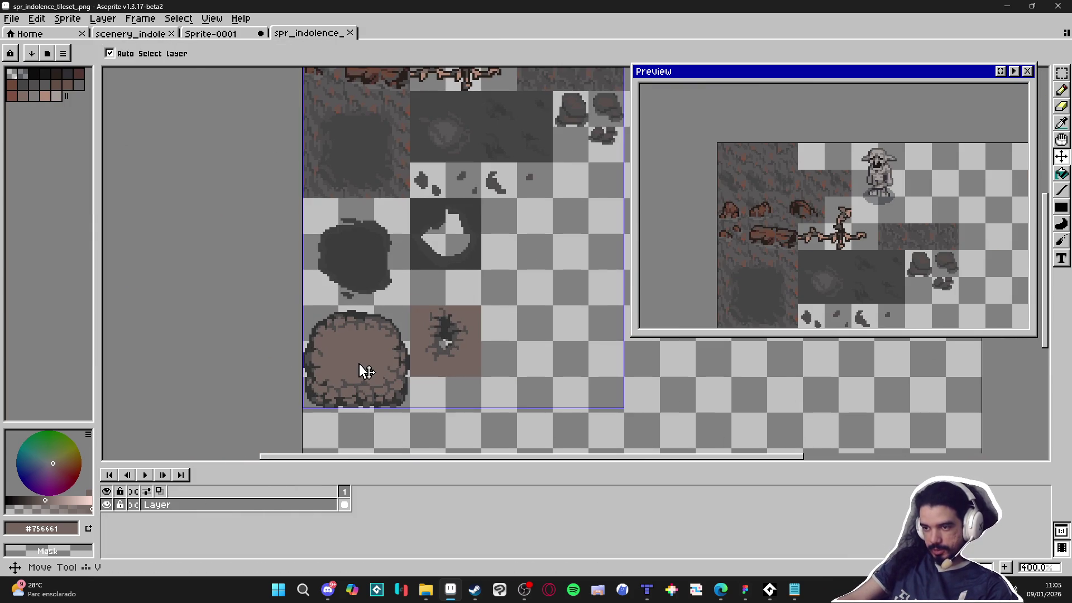
drag(305, 308, 453, 397)
mouse_move(376, 339)
mouse_down()
mouse_move(404, 153)
mouse_move(381, 348)
mouse_move(363, 310)
mouse_move(357, 322)
mouse_up()
scroll(381, 349, up, 3)
key(Return)
scroll(468, 355, down, 2)
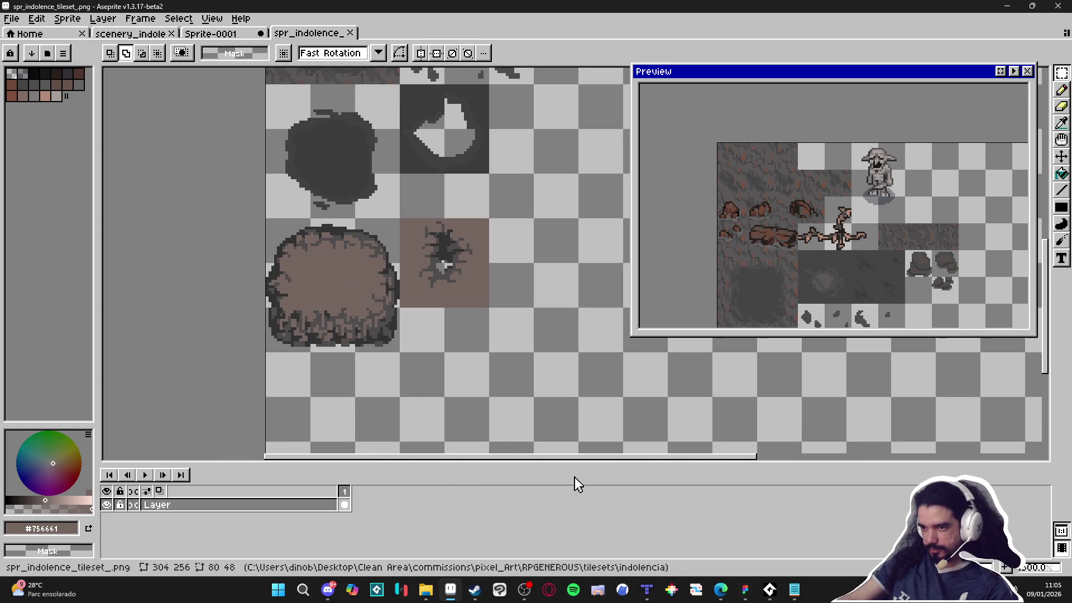
Bring the Tiled window back to the front.
mouse_move(781, 590)
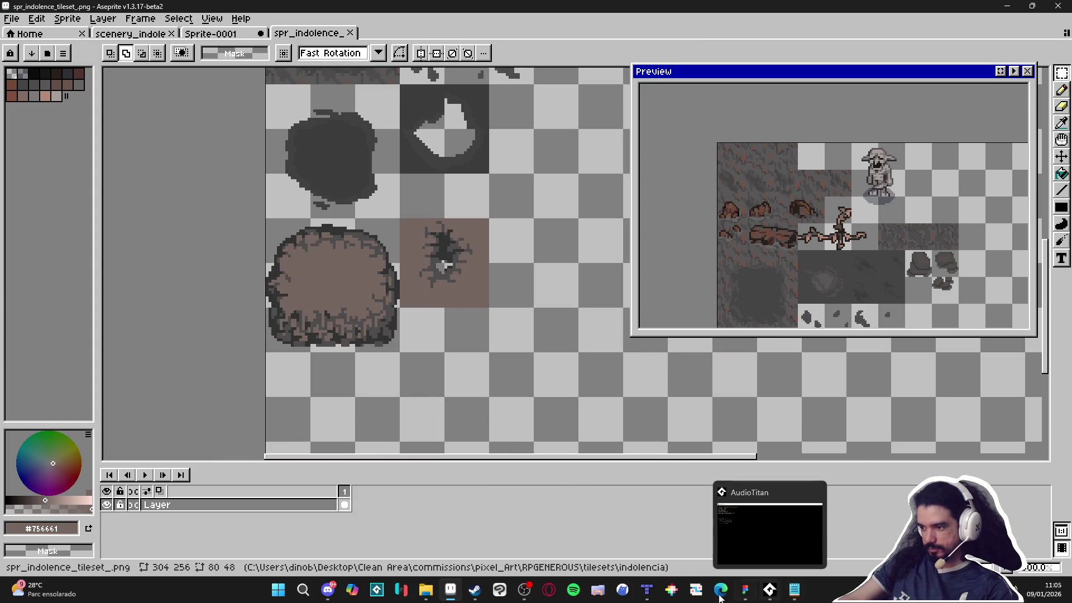
click(647, 590)
click(590, 304)
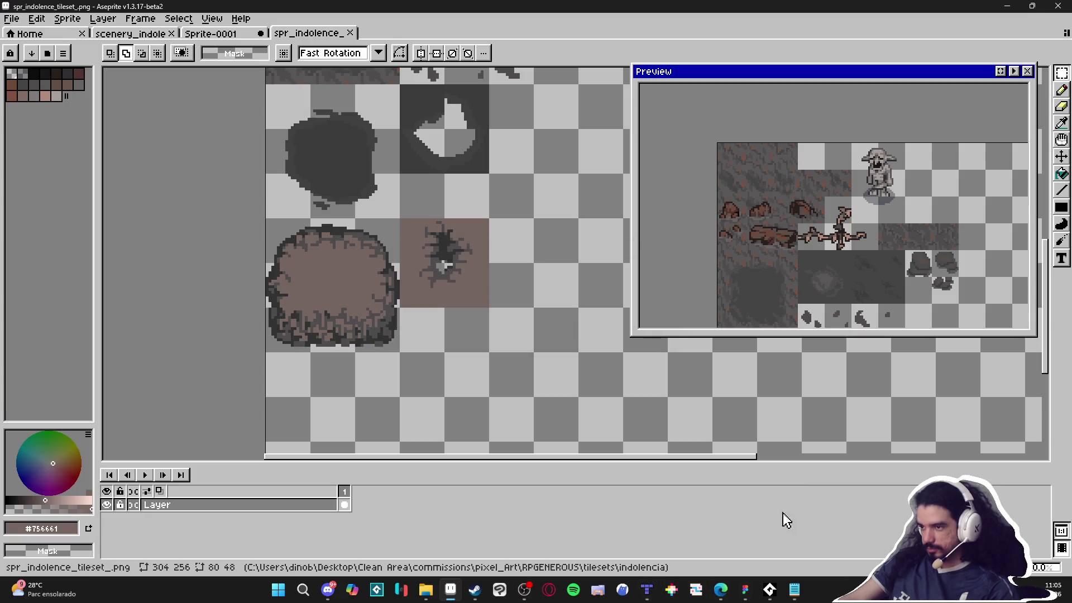
click(648, 593)
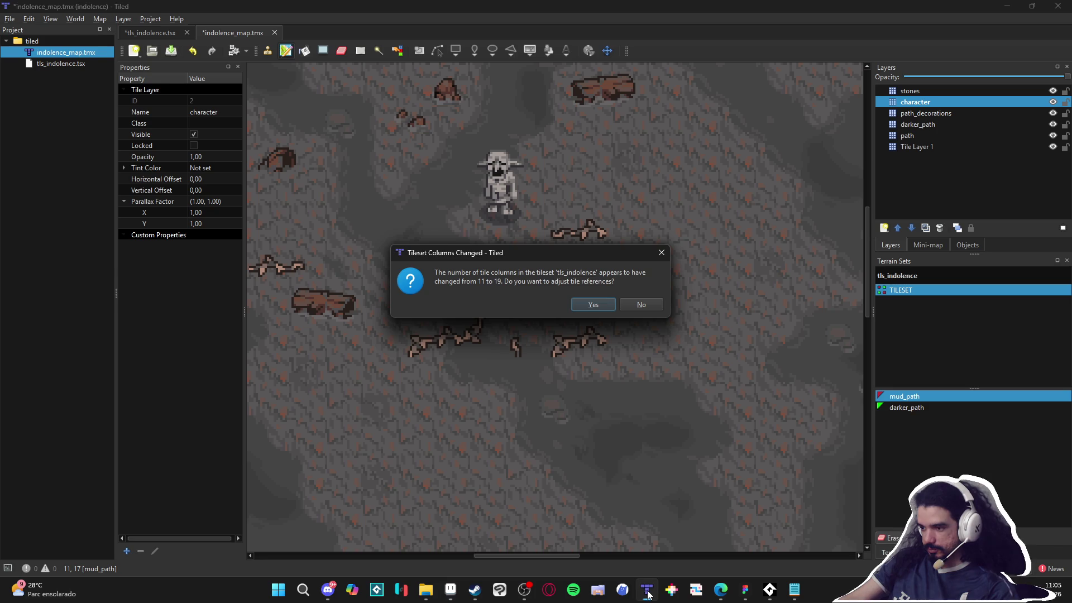
Accept the tileset column change, save the map, and add a terrain named decorative_cliffs.
click(590, 306)
key(ctrl+s)
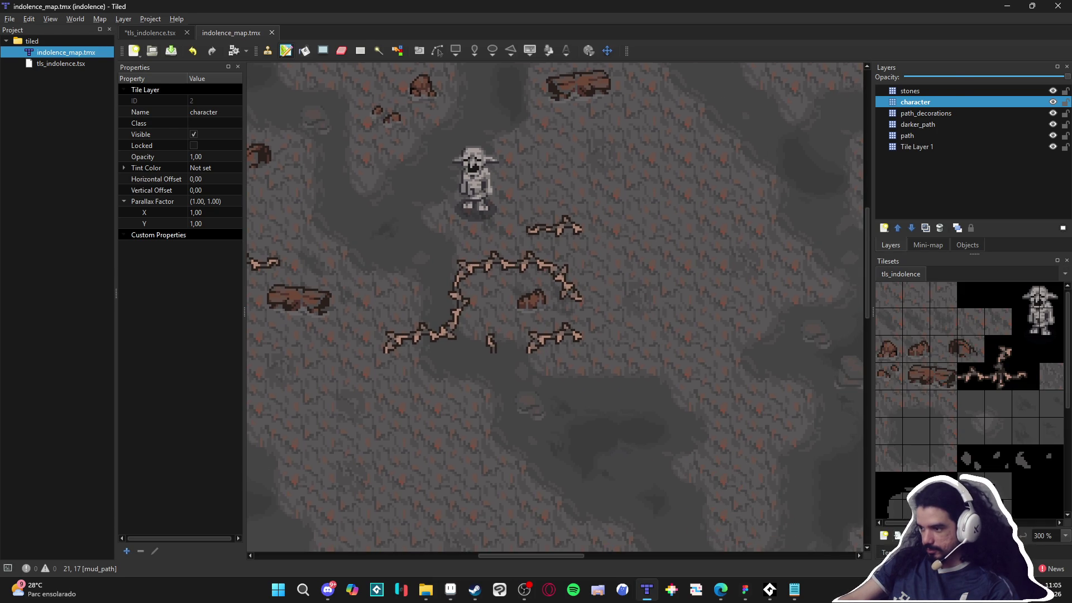
key(ctrl+Tab)
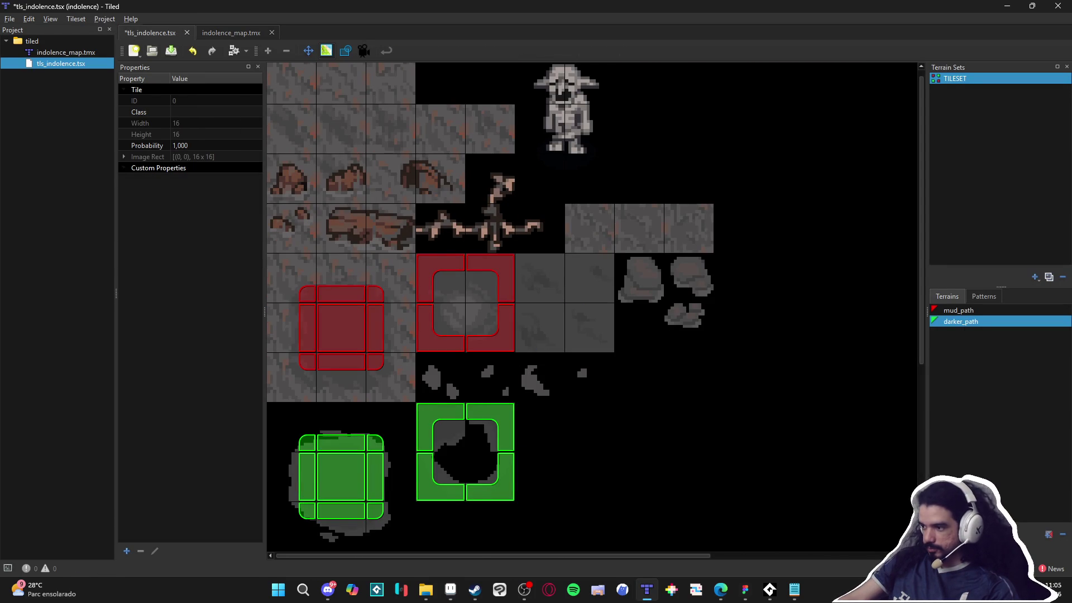
click(1035, 534)
text(DECORA)
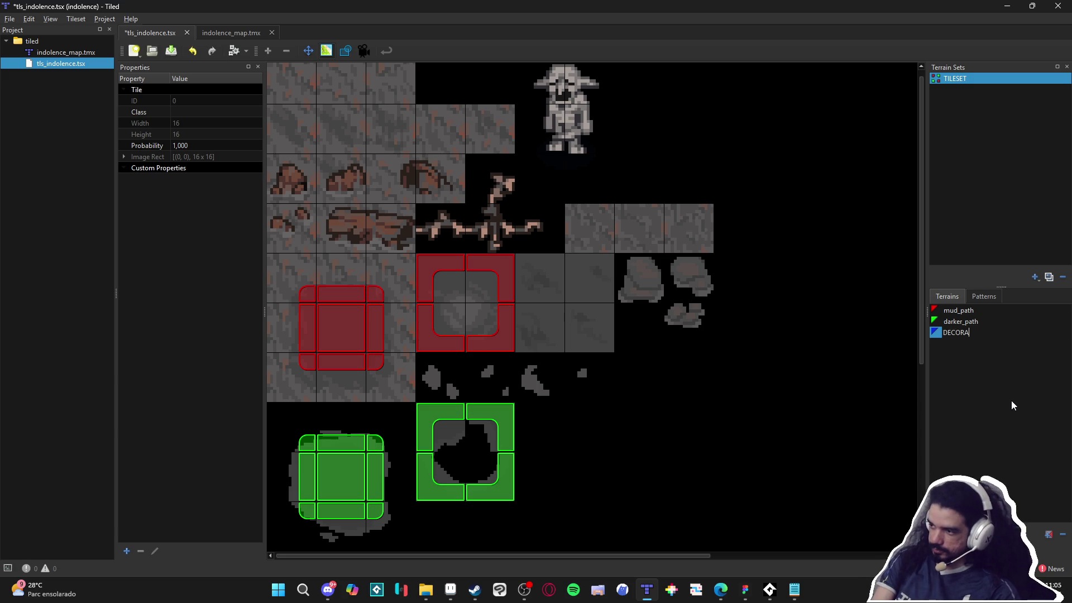
key(BackSpace)
key(BackSpace)
key(BackSpace)
text(decorative_cliff)
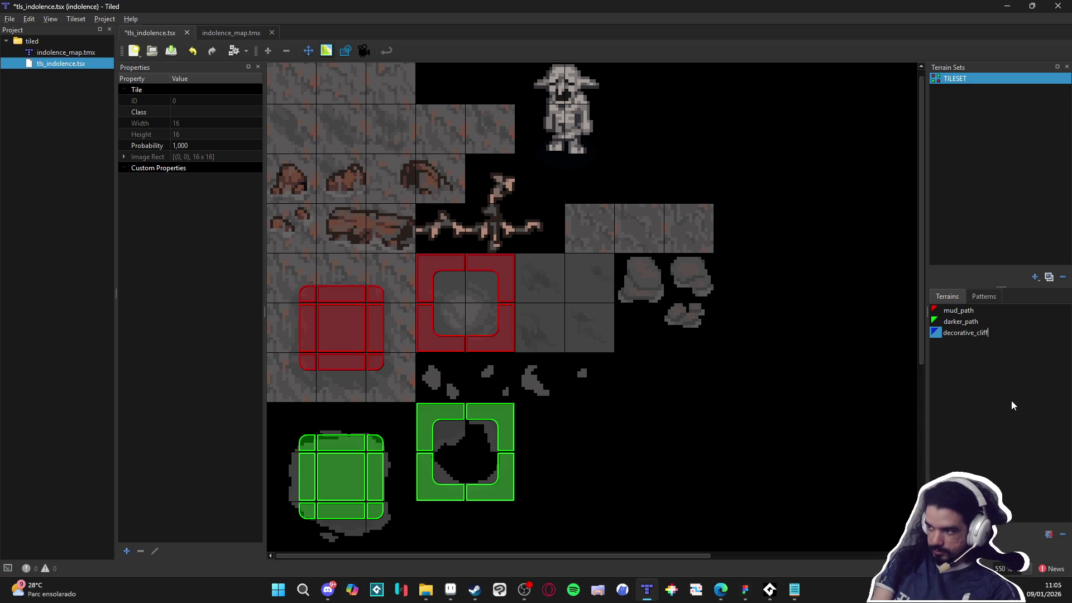
text(s)
key(Return)
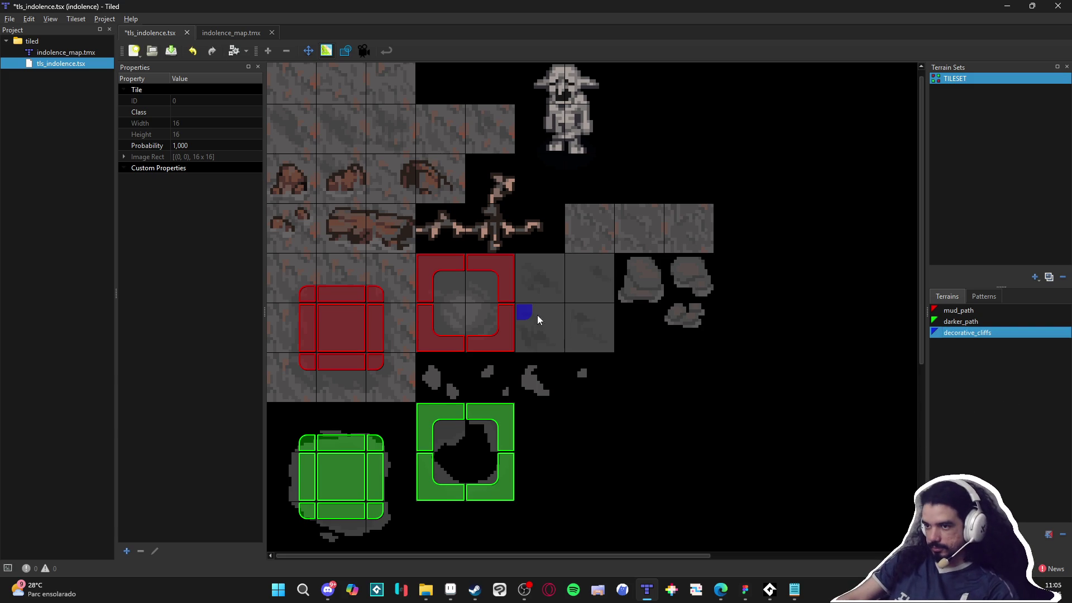
Mark the bush and cracked tiles with decorative_cliffs terrain and save the tileset.
scroll(665, 402, down, 5)
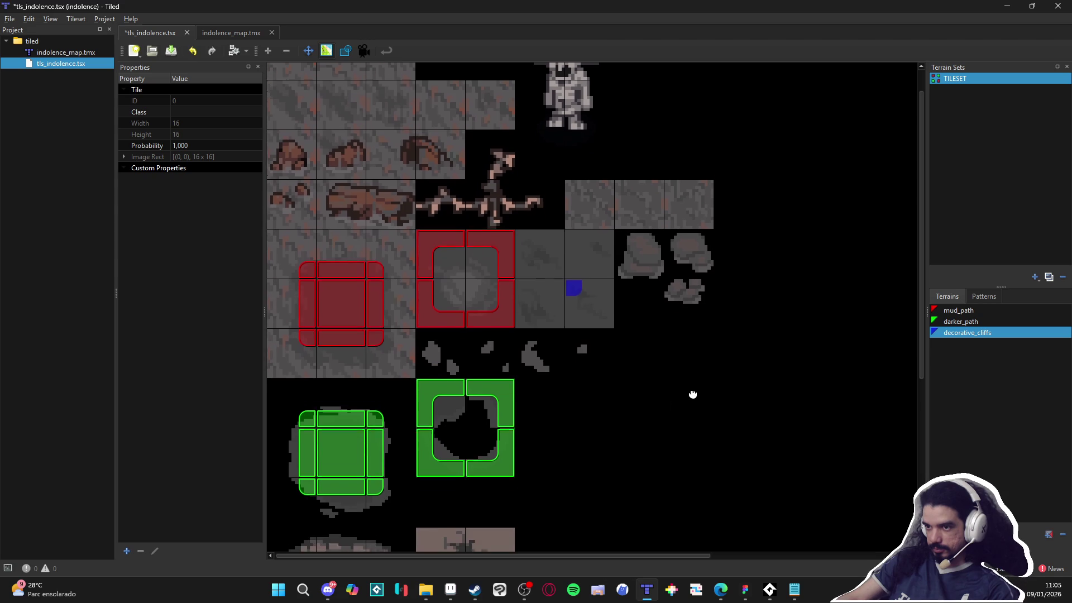
click(307, 410)
mouse_move(343, 416)
mouse_down()
mouse_move(375, 470)
mouse_move(306, 474)
mouse_move(359, 439)
mouse_up()
mouse_move(426, 371)
mouse_down()
mouse_move(502, 380)
mouse_move(469, 462)
mouse_move(431, 396)
mouse_up()
key(ctrl+s)
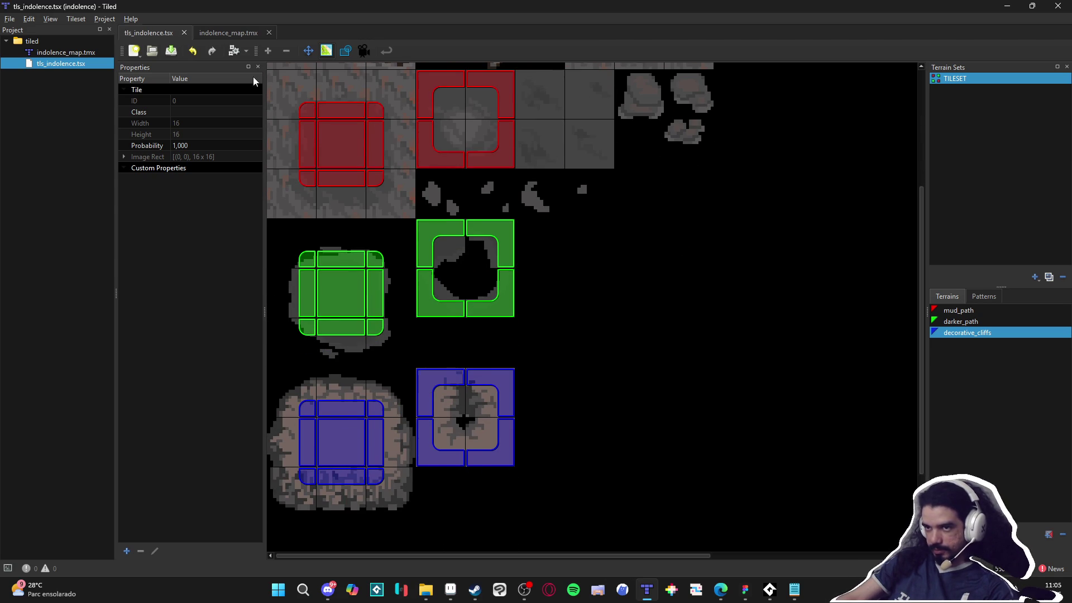
click(231, 34)
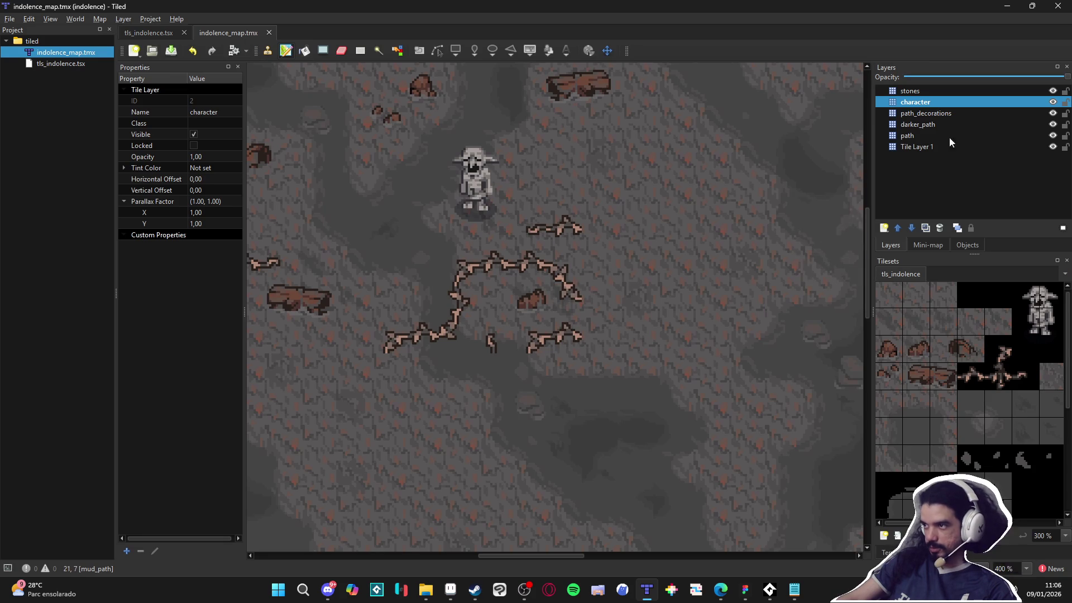
Create a tile layer named decorative_cliffs at the top of the layer stack.
click(884, 227)
click(906, 242)
text(dec)
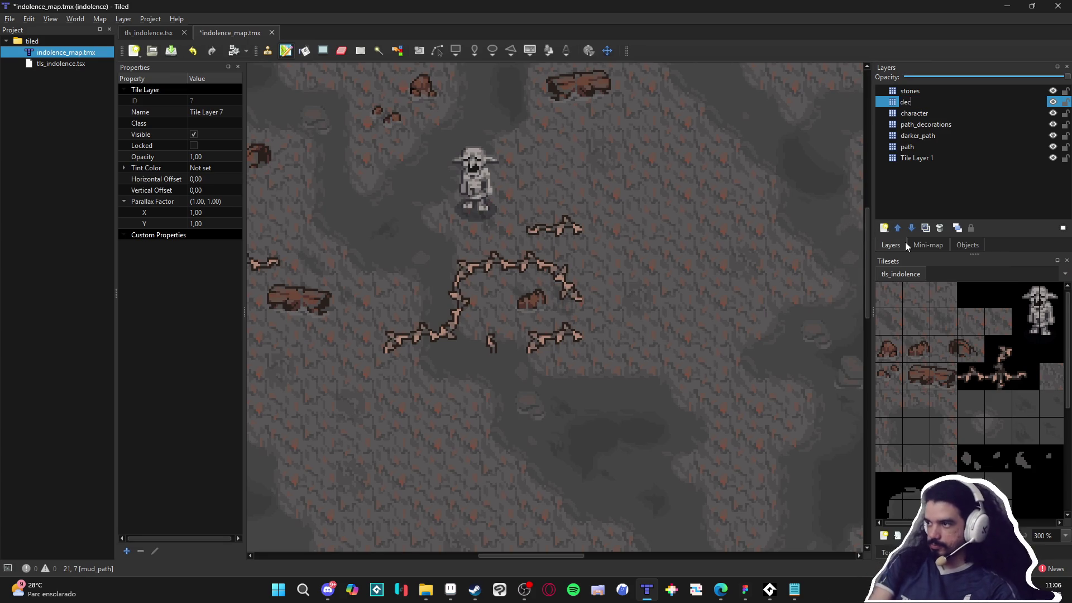
text(orative_cliffs)
key(Return)
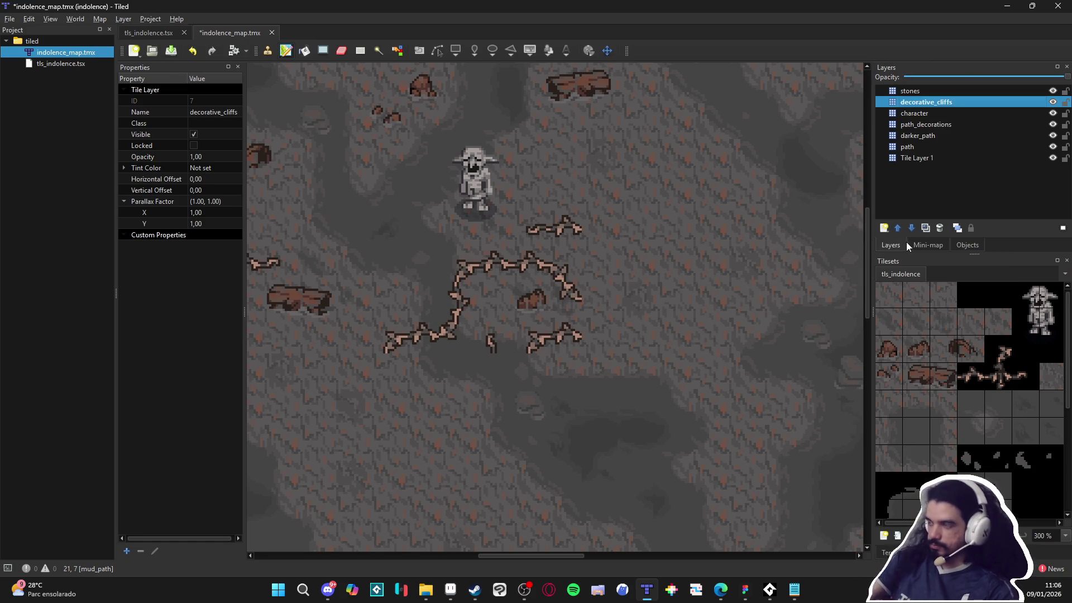
mouse_move(1010, 93)
mouse_down()
mouse_move(959, 98)
mouse_move(944, 88)
mouse_up()
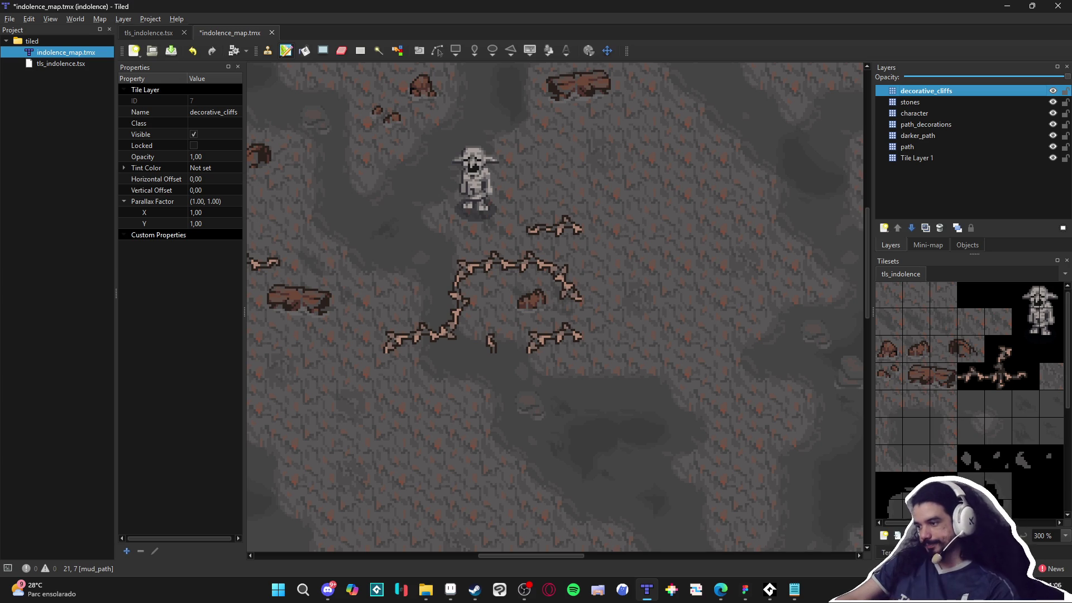
Terrain-paint decorative_cliffs patches right of the character and lower down the map.
click(887, 553)
click(913, 418)
mouse_move(656, 186)
mouse_down()
mouse_move(676, 235)
mouse_move(705, 258)
mouse_move(706, 318)
mouse_up()
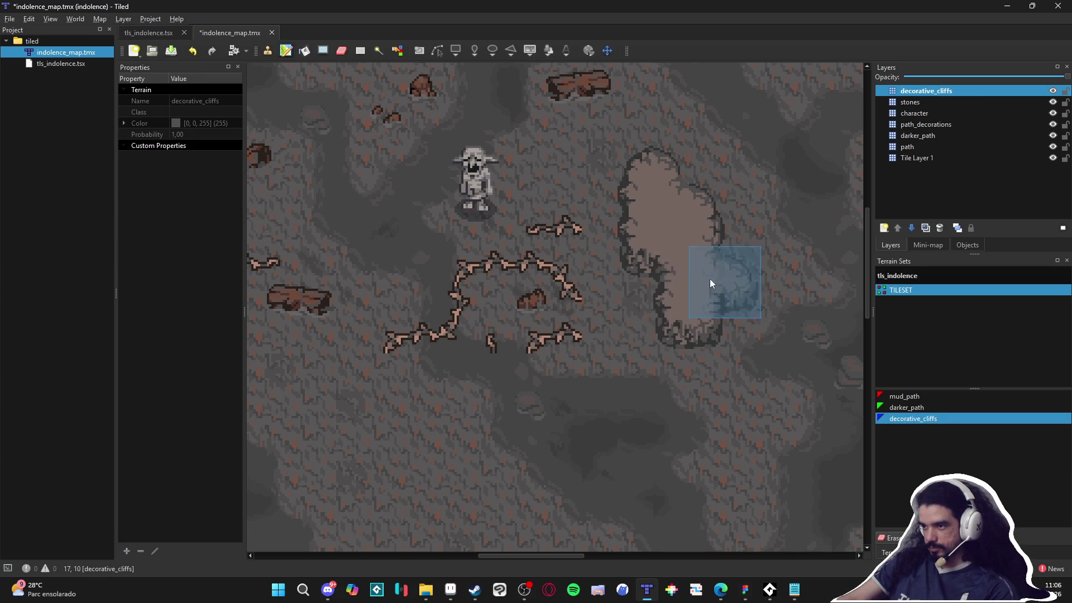
click(588, 163)
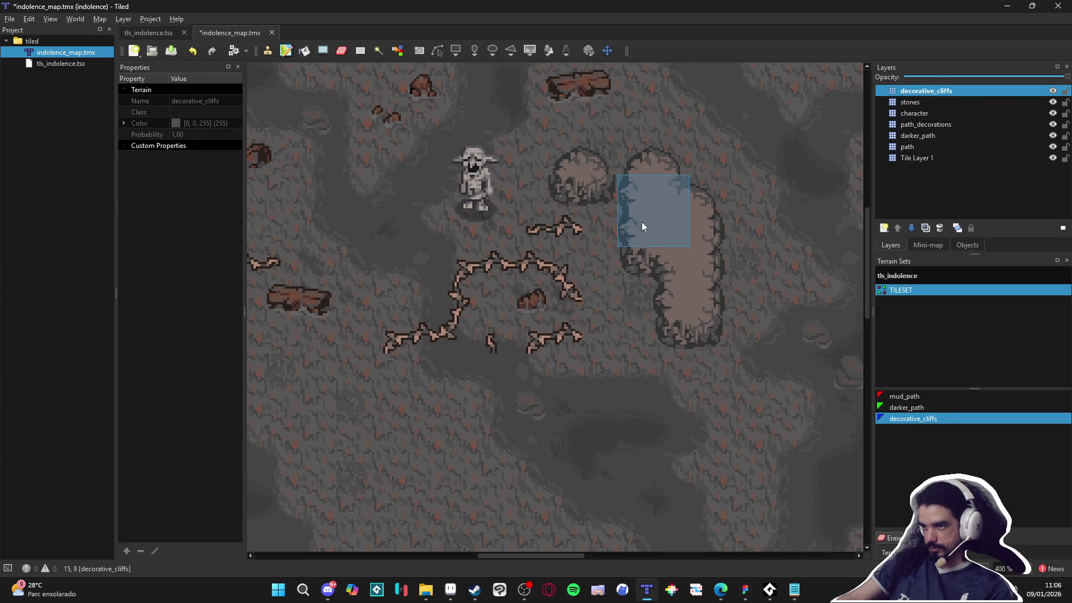
click(618, 213)
scroll(661, 437, down, 1)
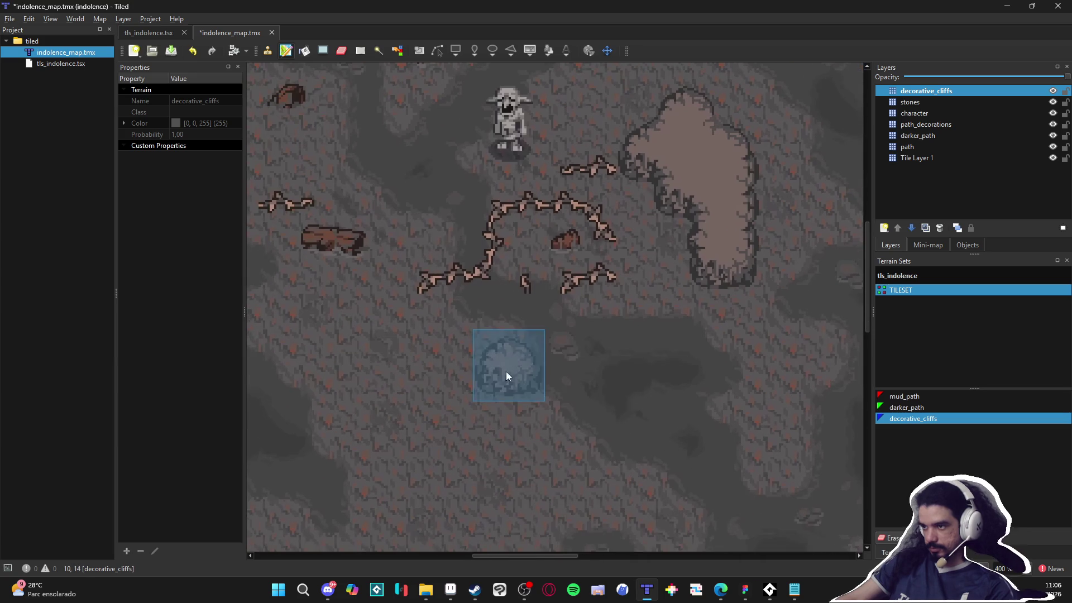
mouse_move(364, 391)
mouse_down()
mouse_move(488, 444)
mouse_move(453, 481)
mouse_up()
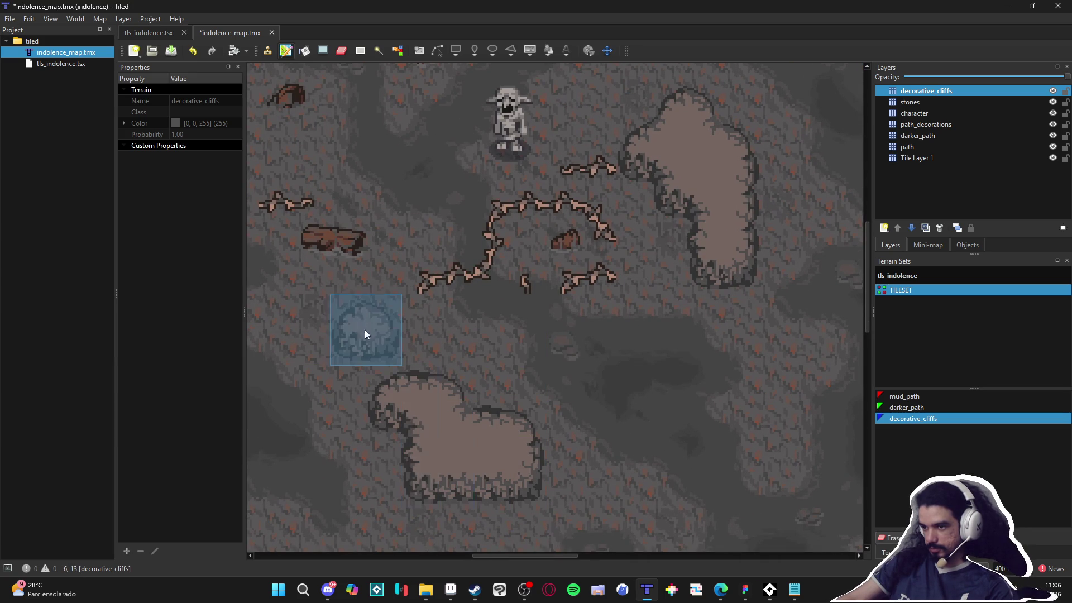
click(358, 316)
Paint a larger right-hand cliff, merge its patches into one, and add a patch near the bottom.
scroll(655, 380, right, 3)
scroll(655, 380, up, 1)
scroll(601, 370, right, 3)
scroll(601, 371, up, 1)
mouse_move(642, 273)
mouse_down()
mouse_move(701, 244)
mouse_move(718, 294)
mouse_move(784, 224)
mouse_up()
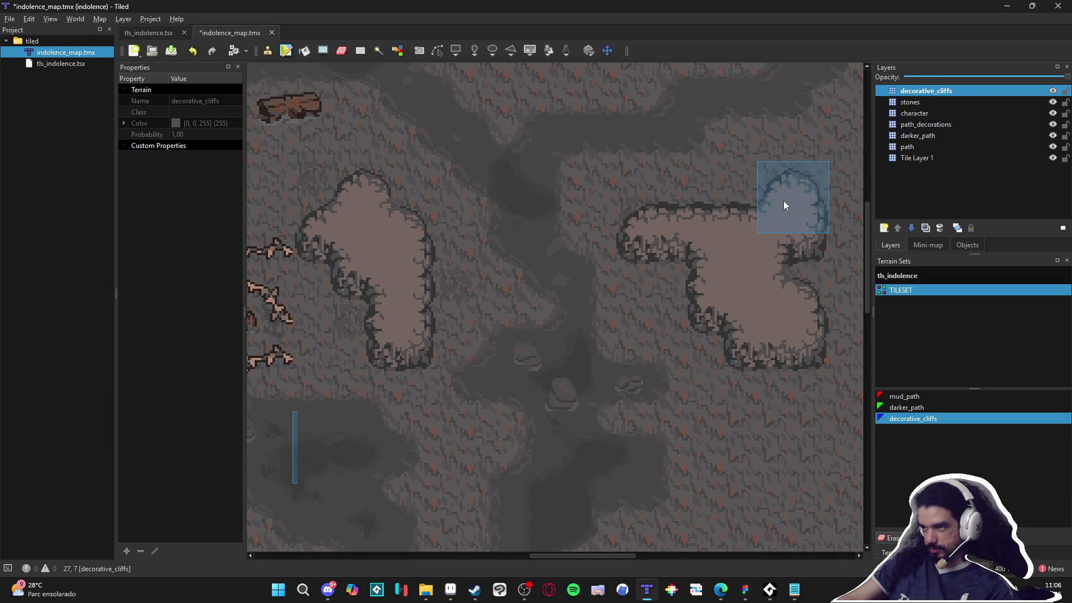
click(789, 205)
mouse_move(728, 441)
mouse_down()
mouse_move(769, 434)
mouse_move(732, 450)
mouse_up()
click(785, 395)
scroll(748, 419, down, 2)
mouse_move(629, 499)
mouse_down()
mouse_move(688, 480)
mouse_move(608, 521)
mouse_move(691, 530)
mouse_move(650, 528)
mouse_up()
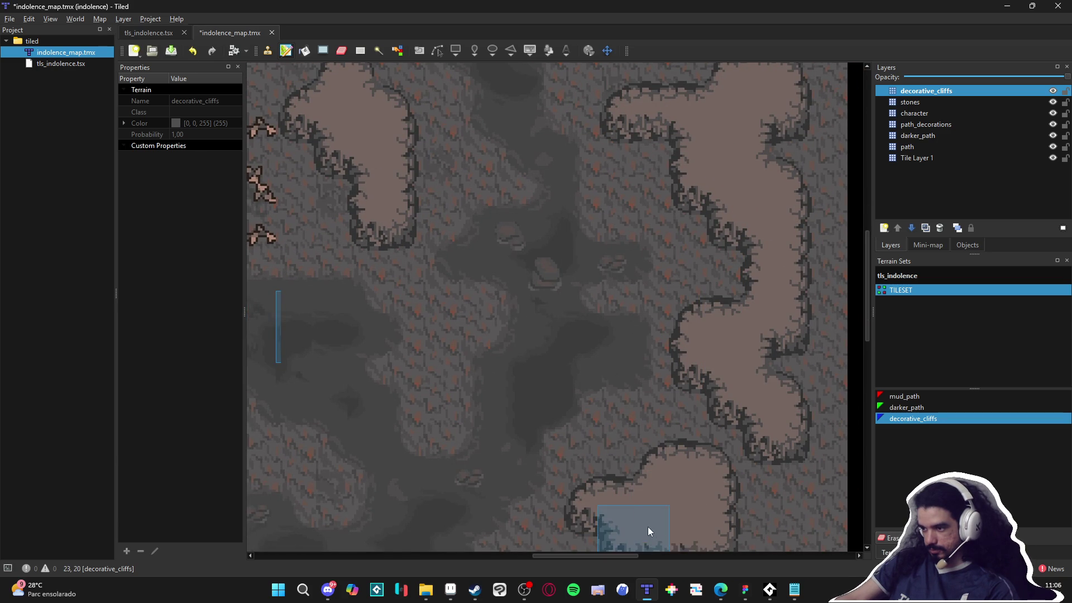
Paint a cliff patch on the map's left side.
scroll(664, 470, left, 2)
scroll(664, 470, down, 1)
scroll(506, 376, left, 5)
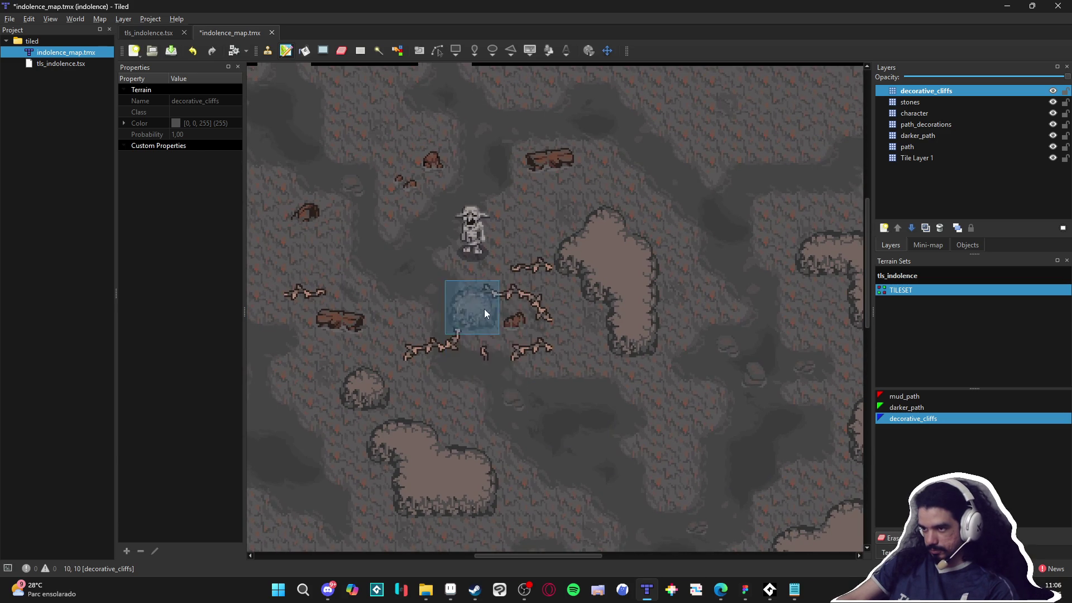
scroll(485, 310, up, 1)
scroll(438, 316, up, 2)
scroll(397, 267, up, 3)
scroll(397, 267, left, 2)
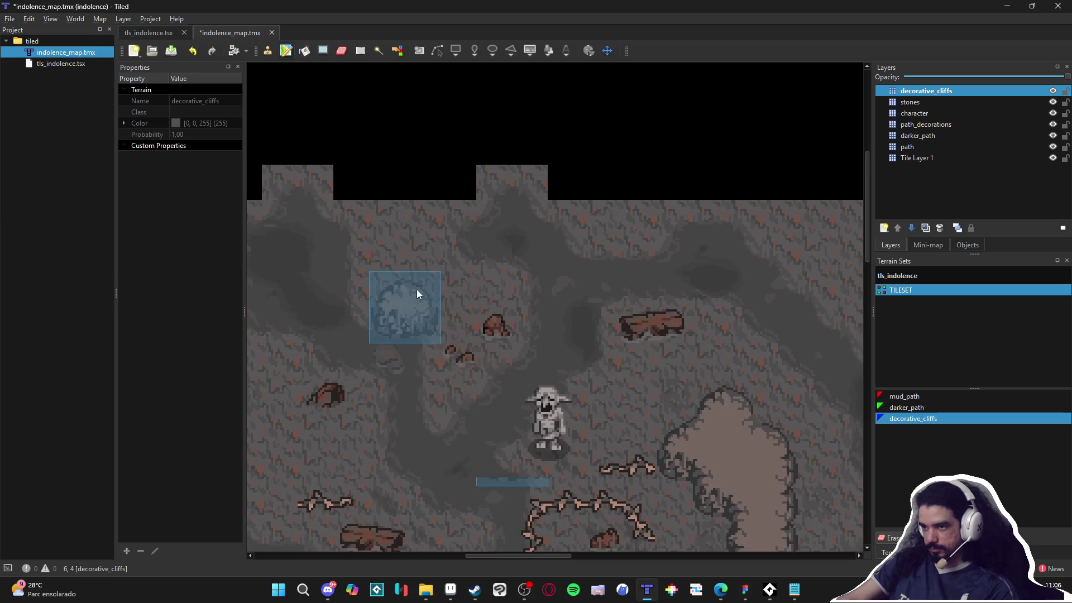
scroll(451, 307, down, 3)
scroll(451, 307, right, 1)
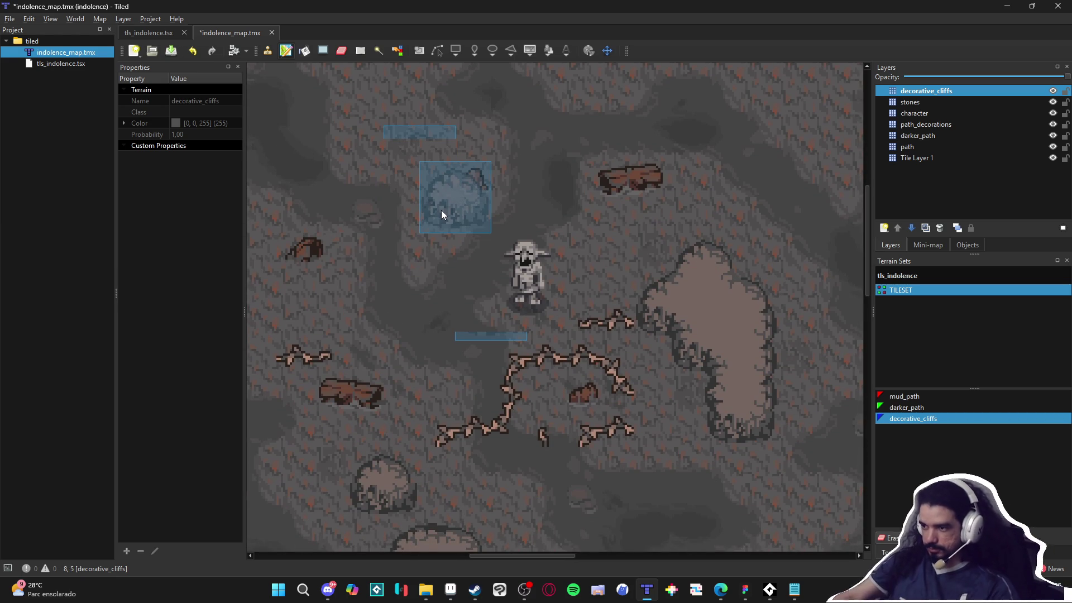
scroll(450, 303, down, 2)
scroll(451, 303, left, 2)
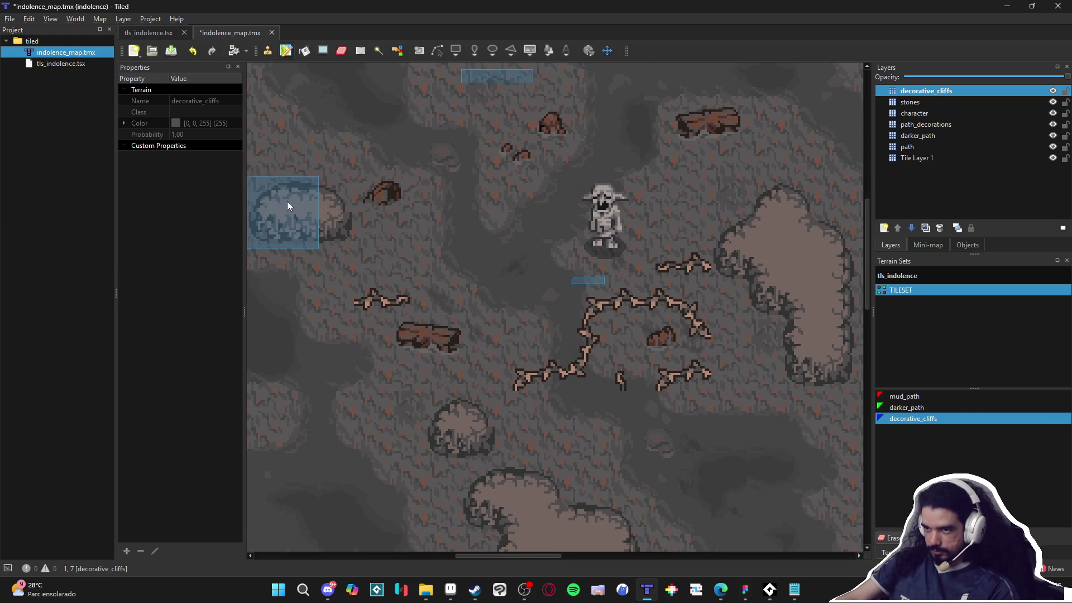
click(296, 198)
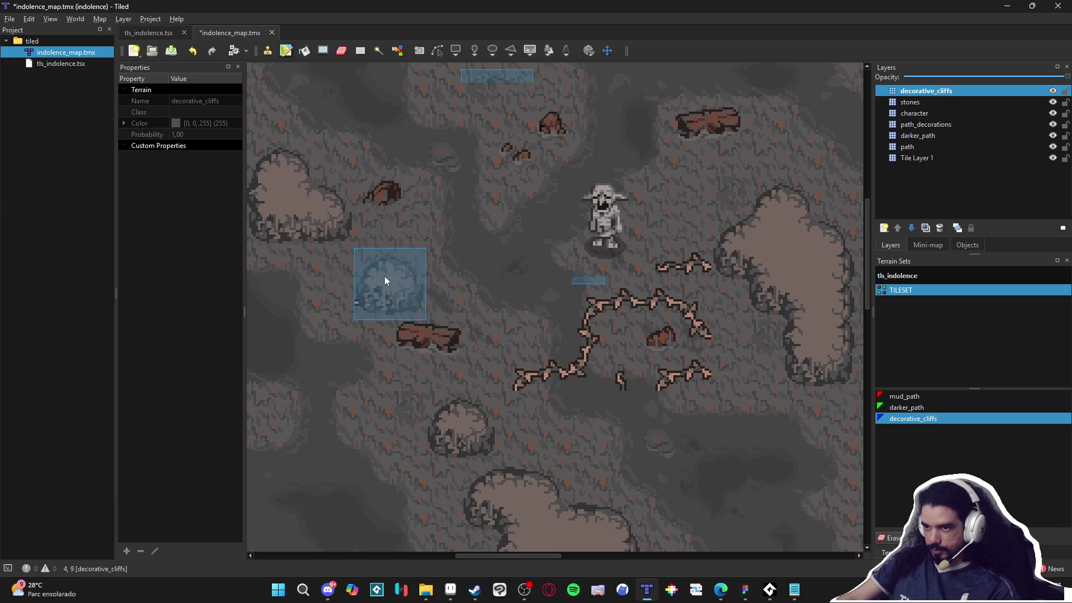
Extend the bottom cliff toward the left.
scroll(507, 338, down, 2)
scroll(507, 337, left, 1)
scroll(548, 293, right, 1)
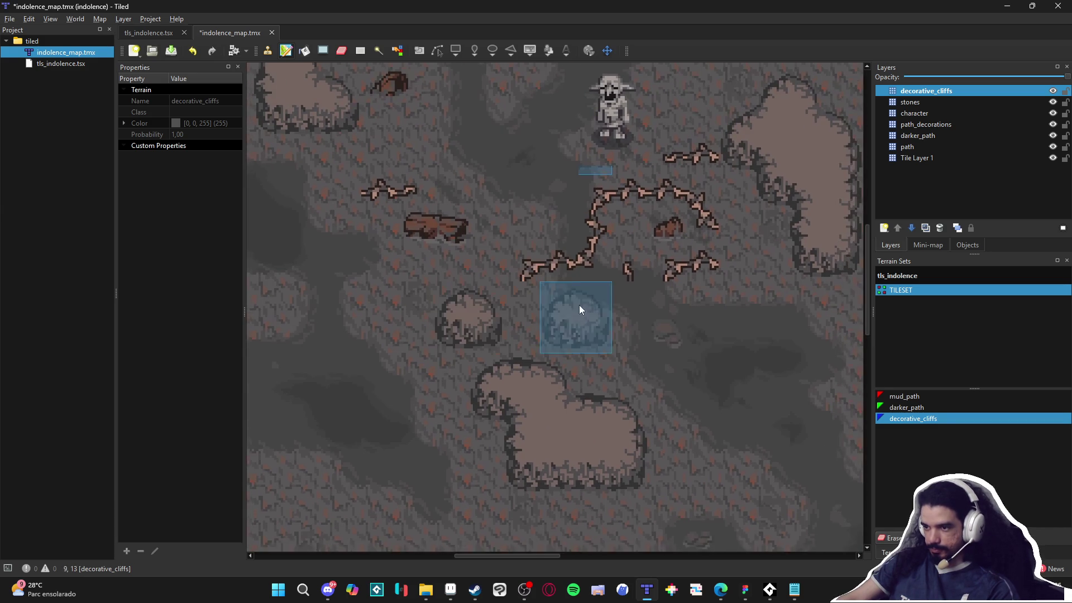
scroll(566, 303, up, 3)
scroll(582, 403, right, 1)
scroll(669, 389, down, 1)
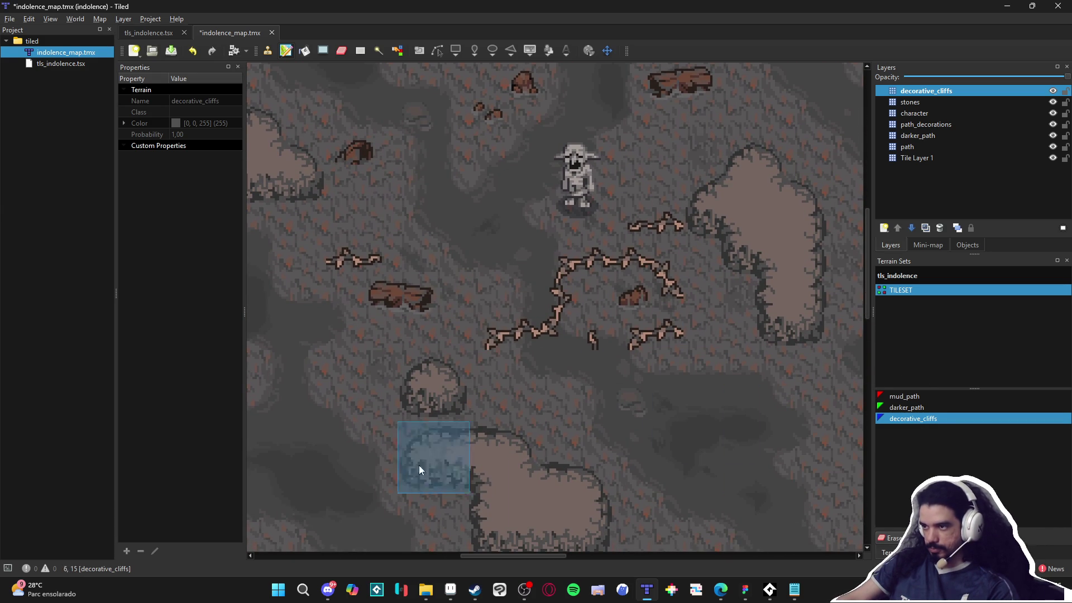
click(380, 282)
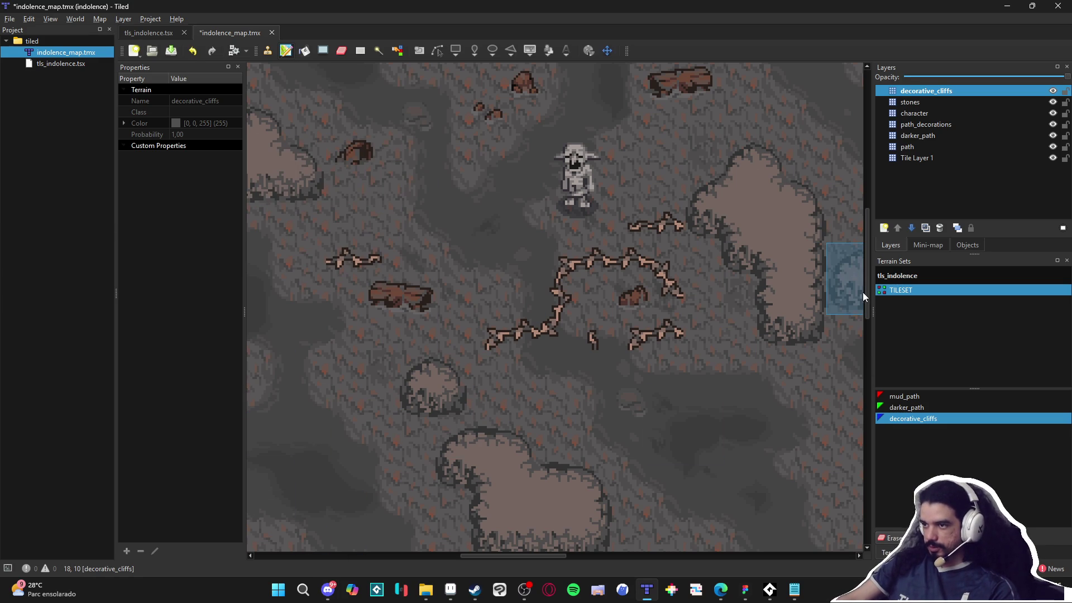
Add a new tile layer on top and type decorative_cliff_2 as its name.
click(892, 230)
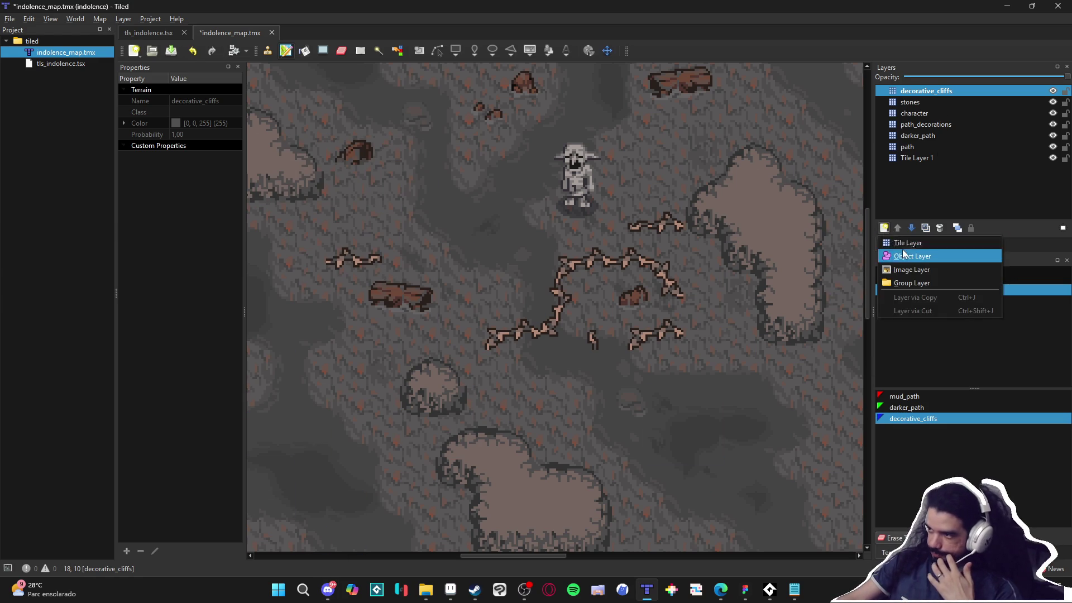
click(899, 243)
text(decorative_cliff)
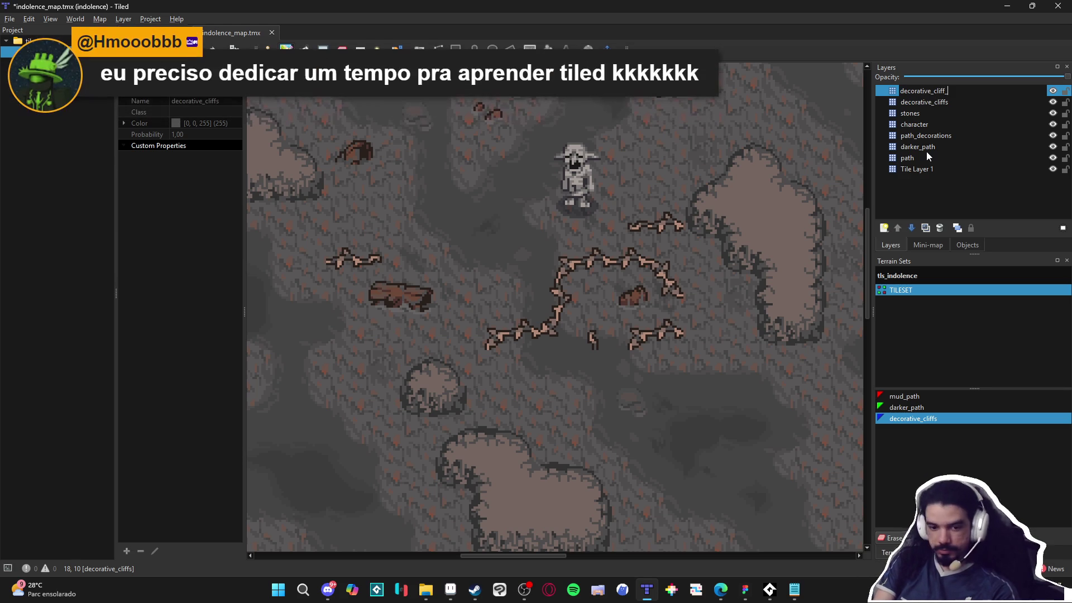
text(_2)
Confirm the decorative_cliff_2 layer name and paint cliff patches on the right and bottom cliffs.
key(Return)
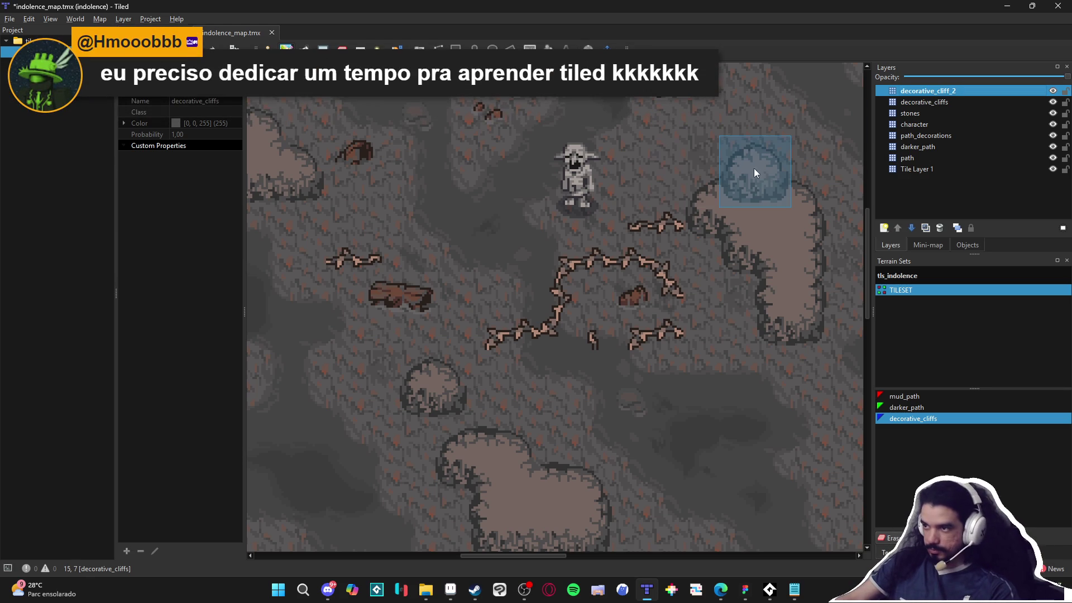
click(730, 180)
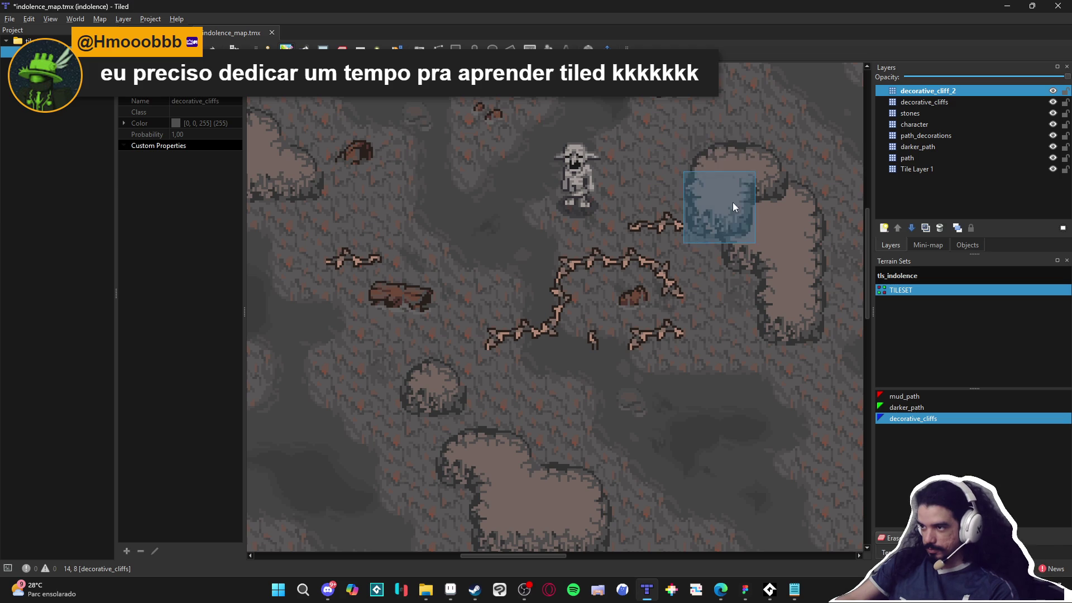
click(743, 255)
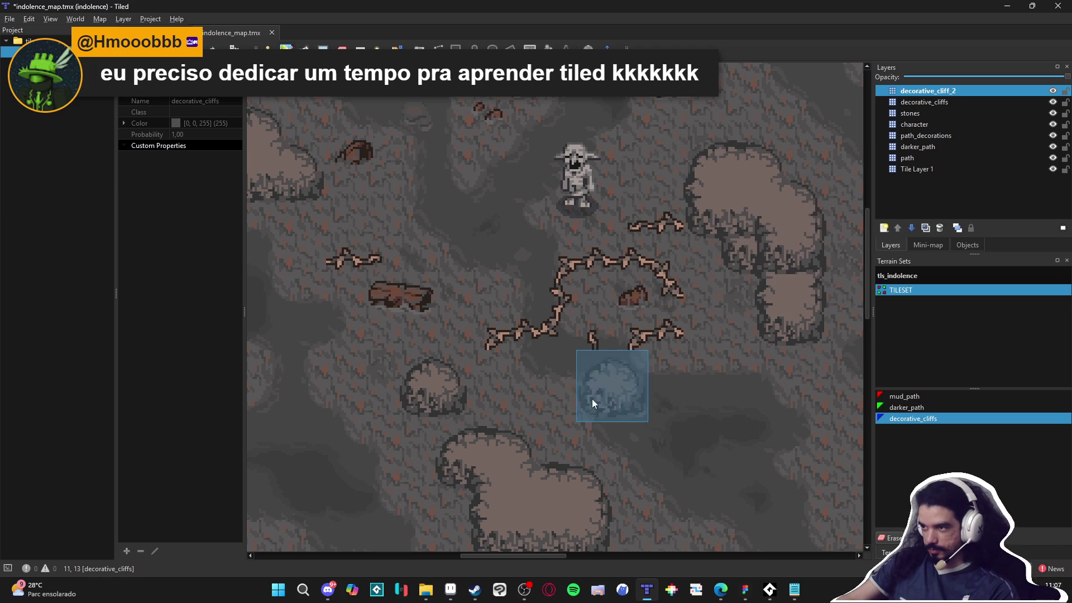
click(437, 373)
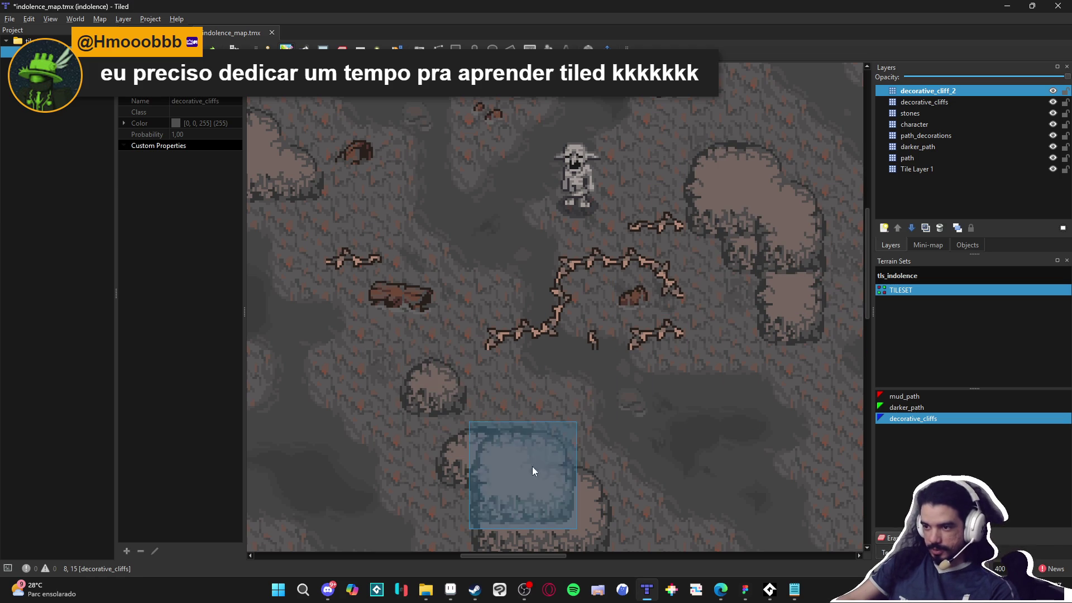
click(510, 445)
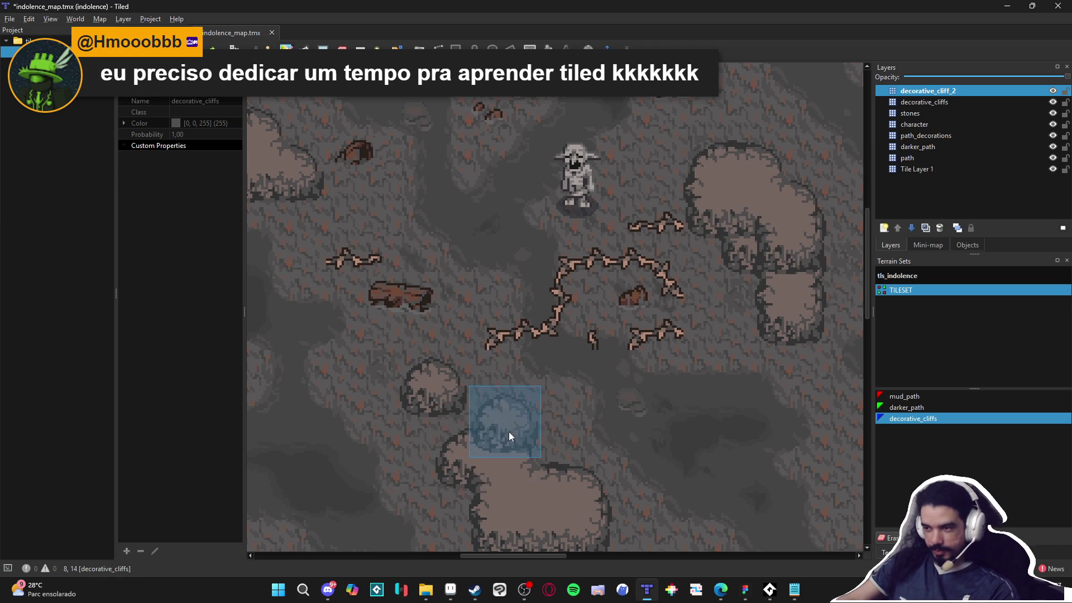
click(550, 483)
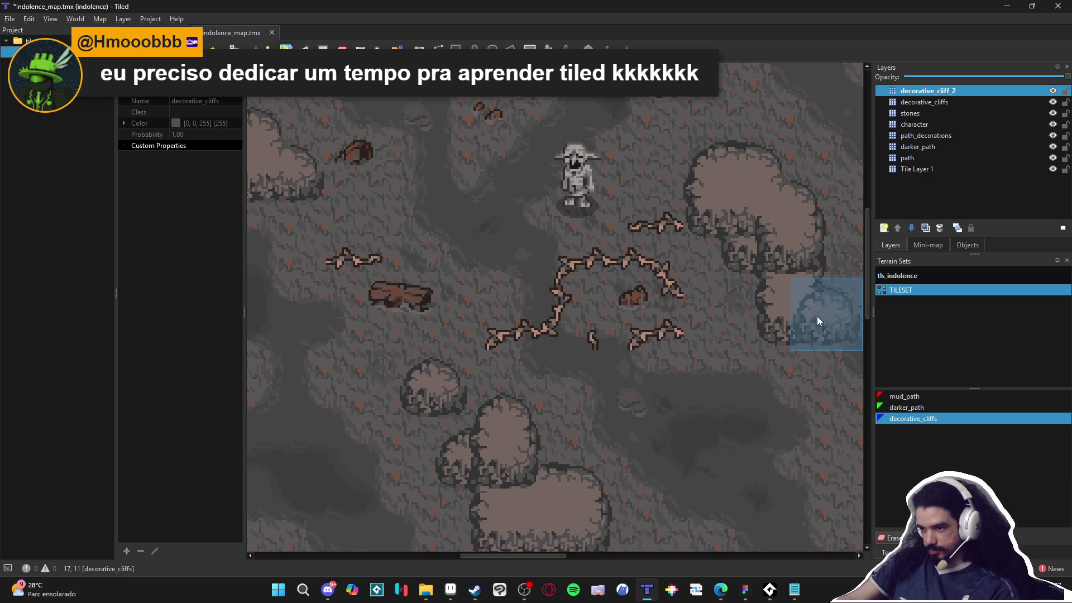
Undo the bad strokes, fill out the right cliff, and merge rounded blocks into the bottom cliff.
key(ctrl+z)
key(ctrl+z)
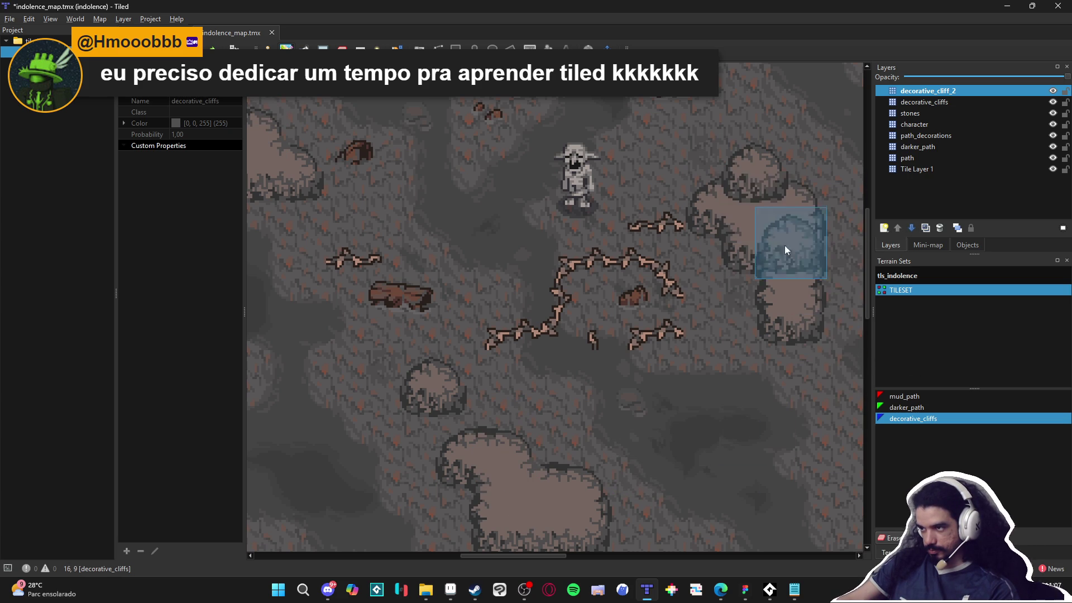
click(772, 219)
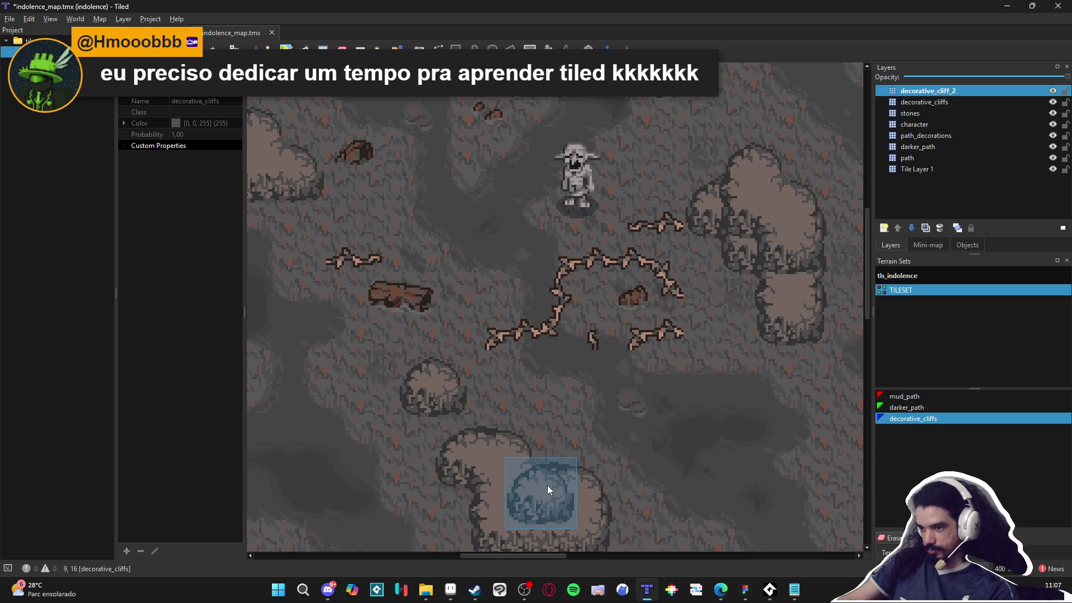
click(565, 469)
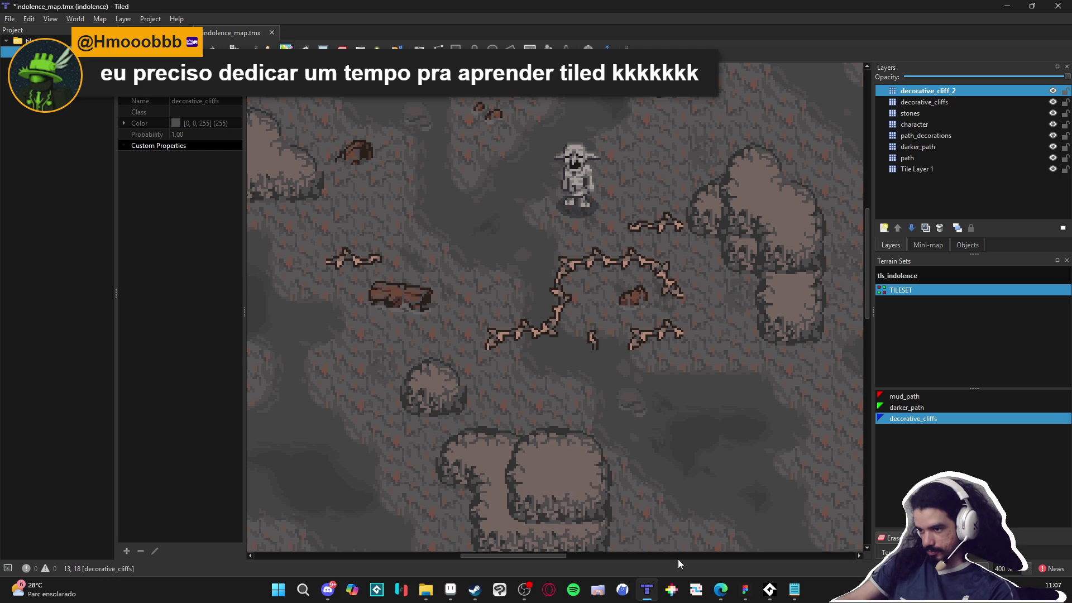
click(504, 490)
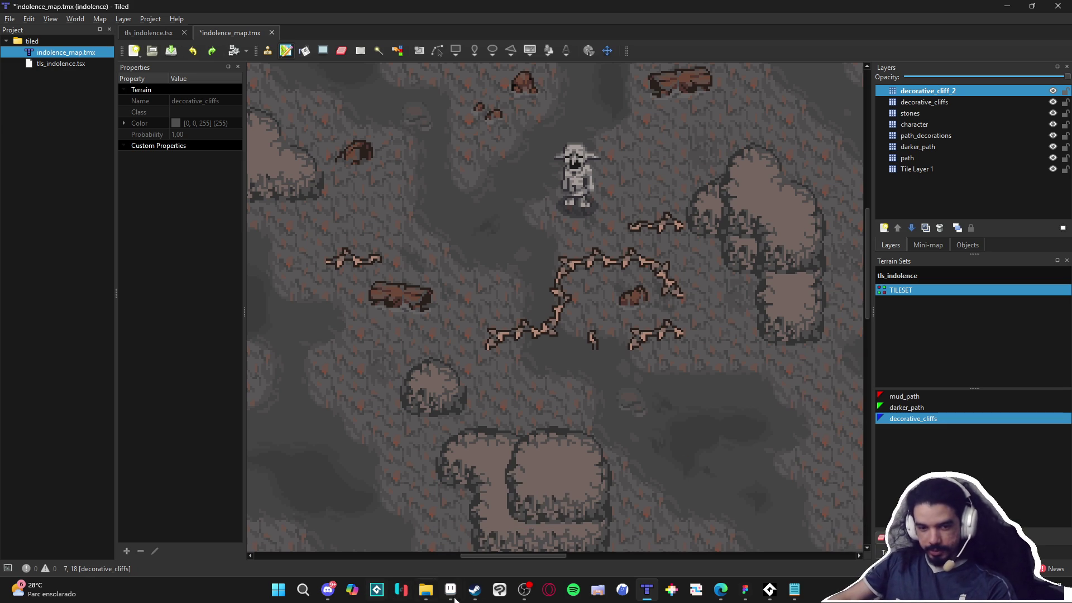
Download OgroVendedor.aseprite from Discord's #feedback_artistico channel.
click(328, 590)
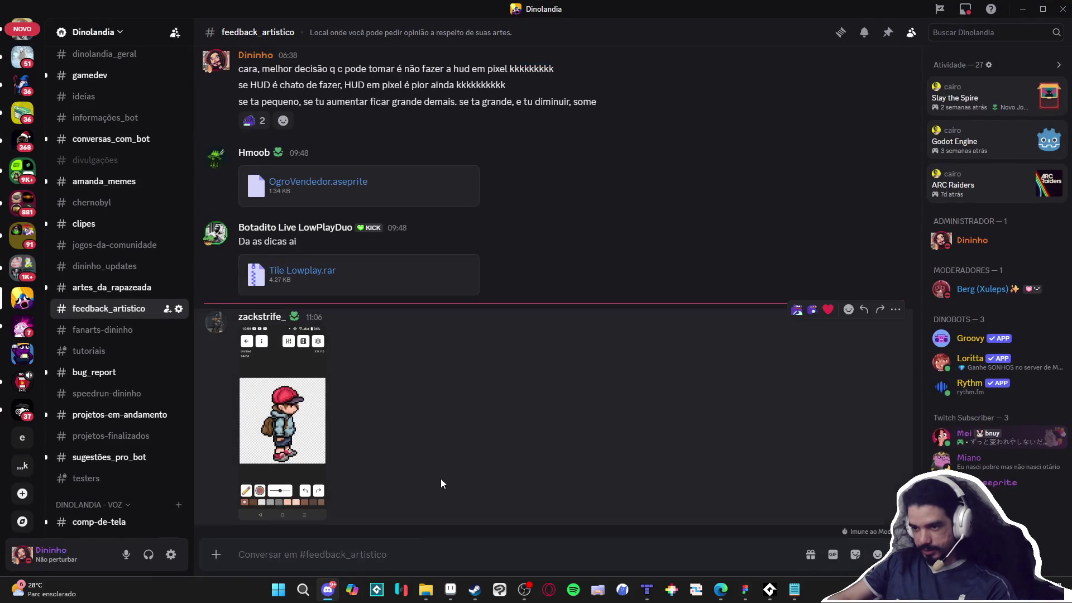
scroll(453, 447, up, 2)
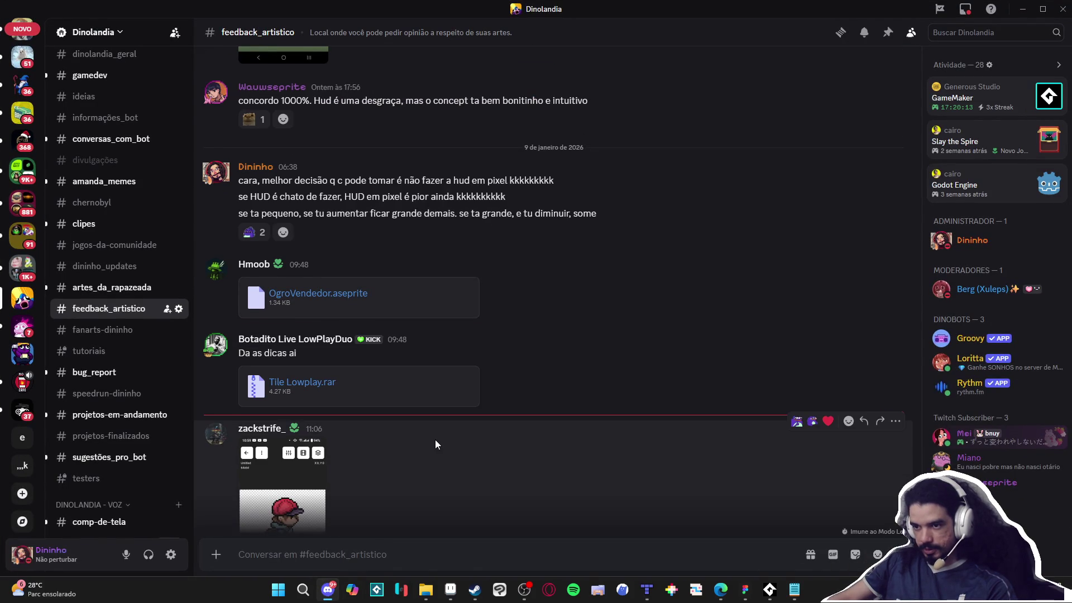
scroll(420, 440, up, 1)
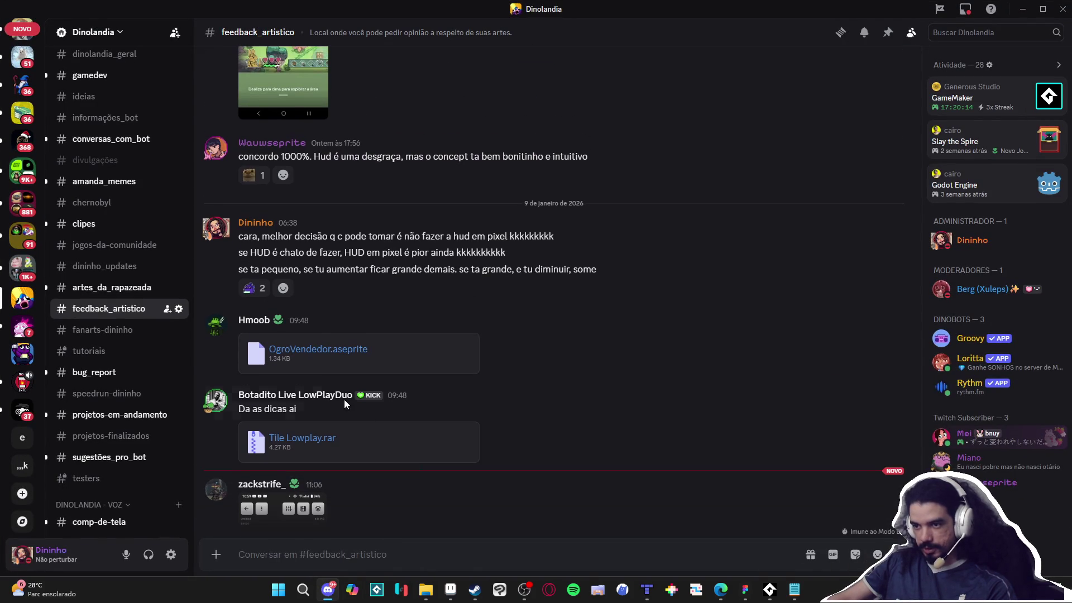
click(475, 339)
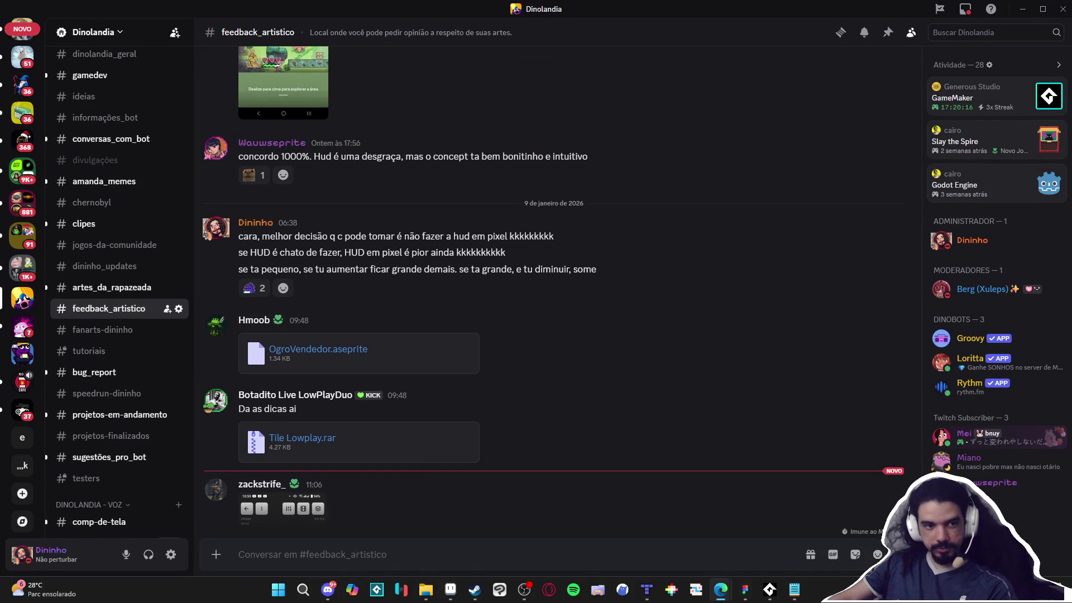
scroll(581, 251, up, 5)
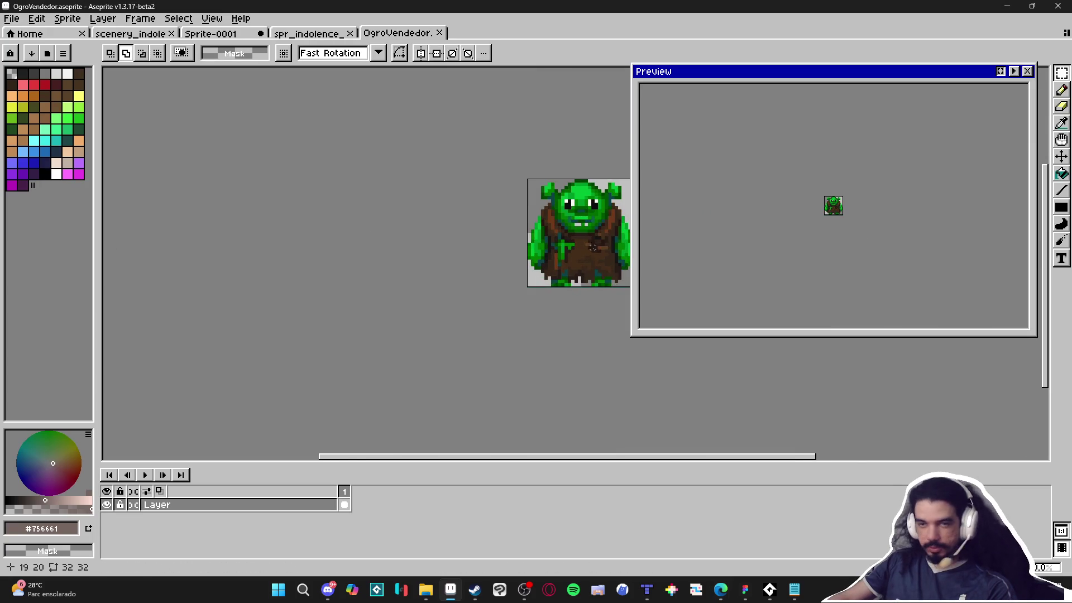
drag(580, 287, 510, 287)
scroll(516, 284, up, 1)
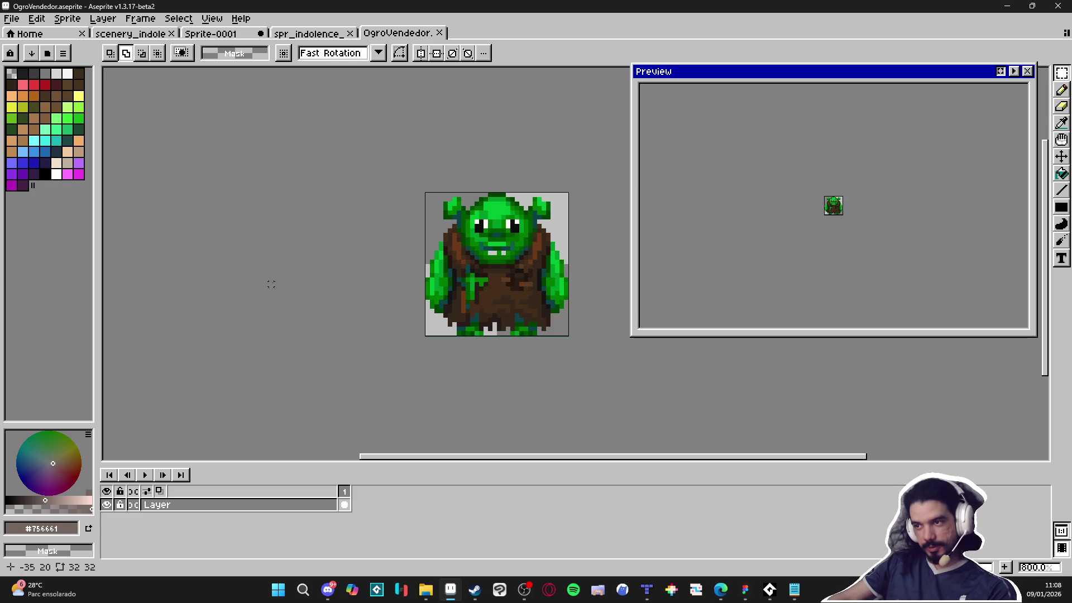
key(v)
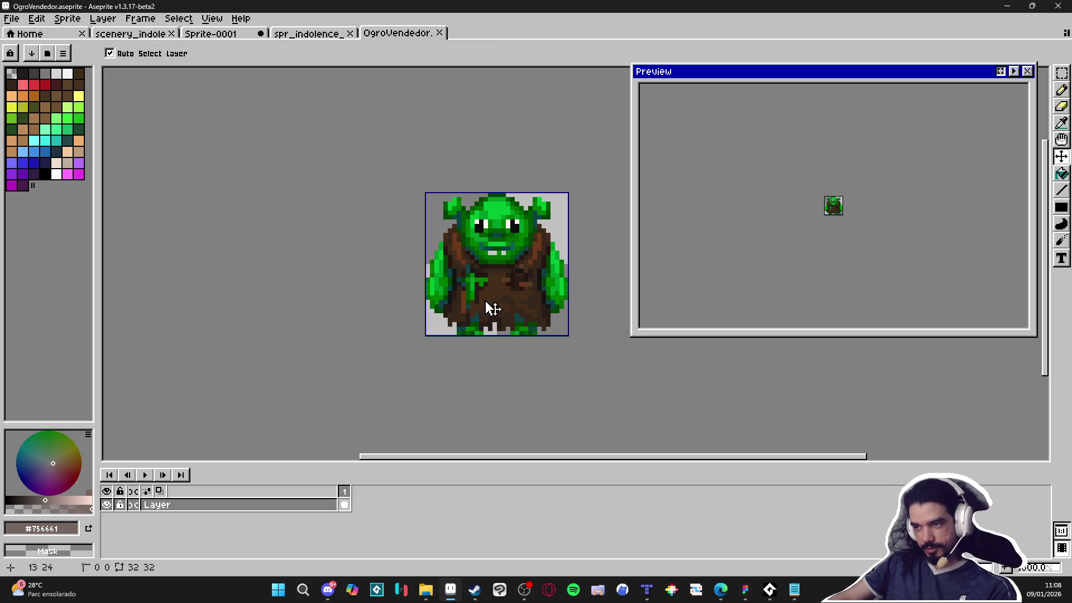
key(b)
scroll(485, 304, up, 3)
scroll(481, 306, down, 3)
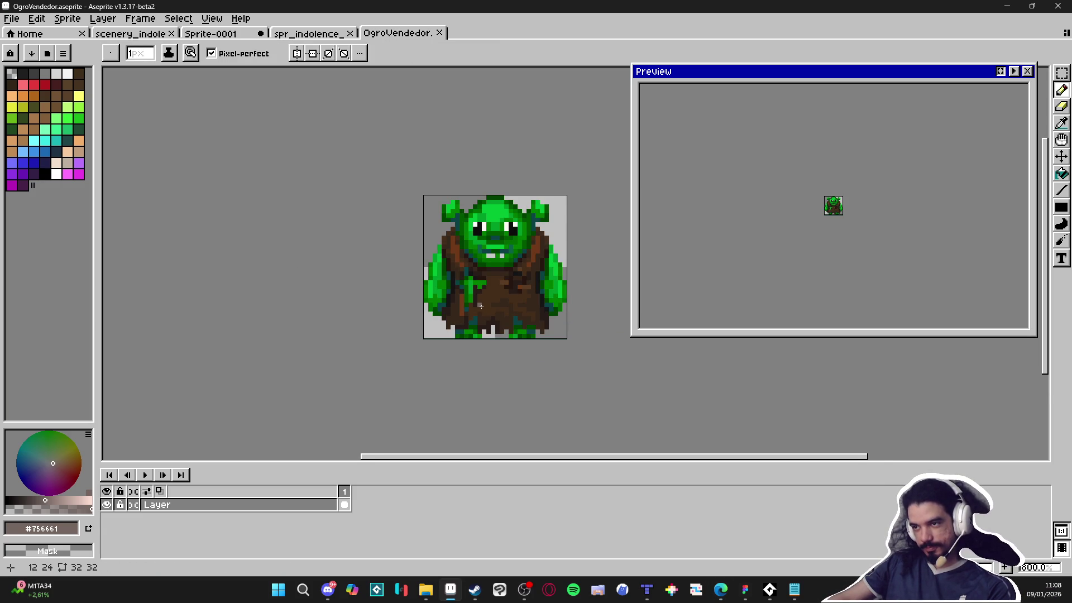
scroll(481, 305, down, 1)
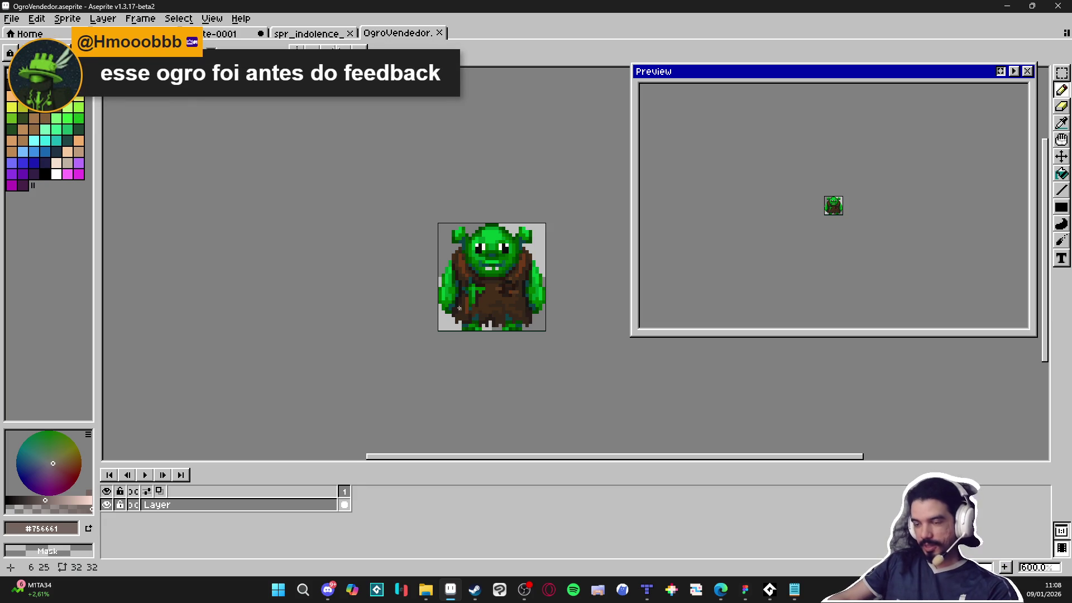
scroll(460, 286, up, 3)
scroll(468, 283, down, 2)
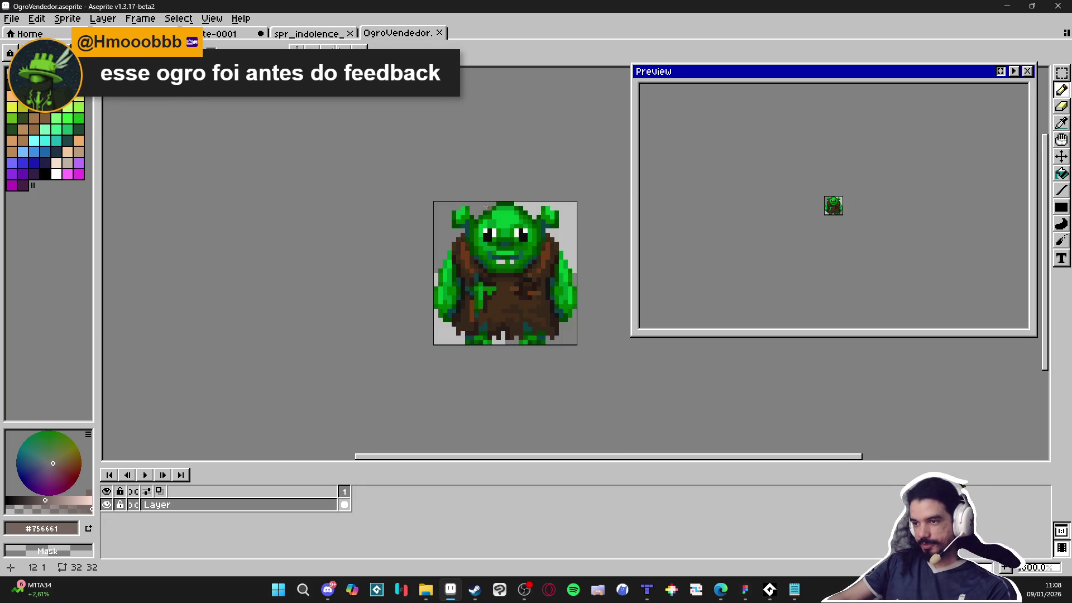
scroll(467, 215, down, 1)
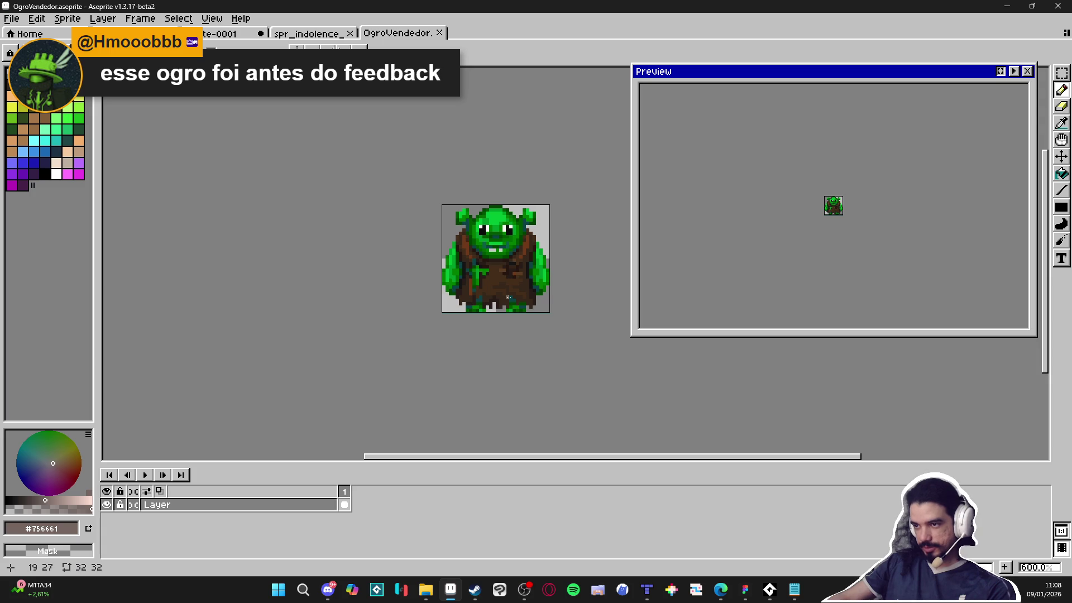
scroll(514, 308, up, 1)
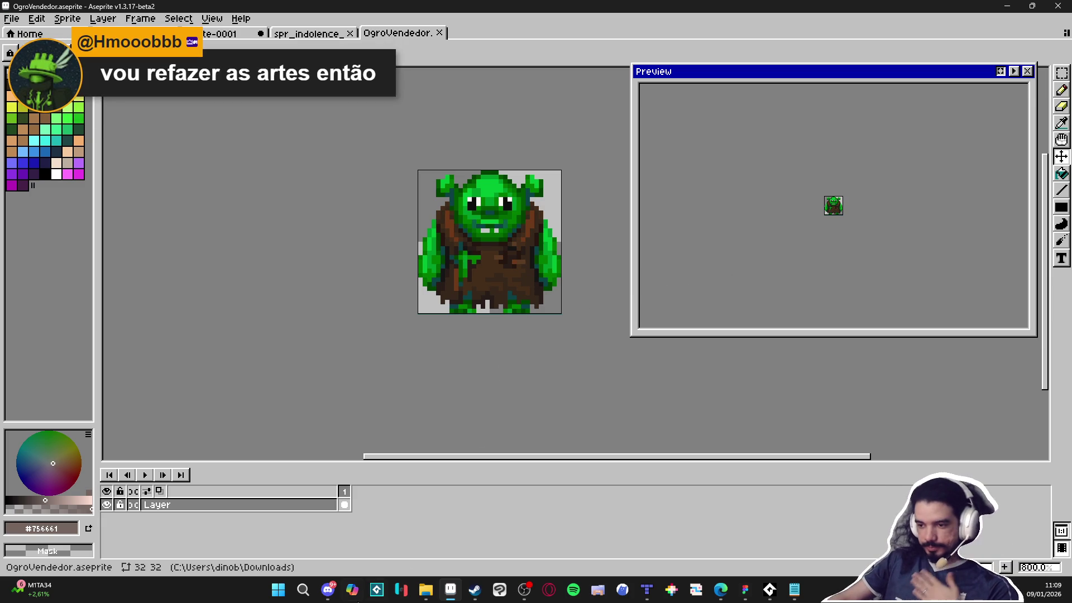
click(332, 592)
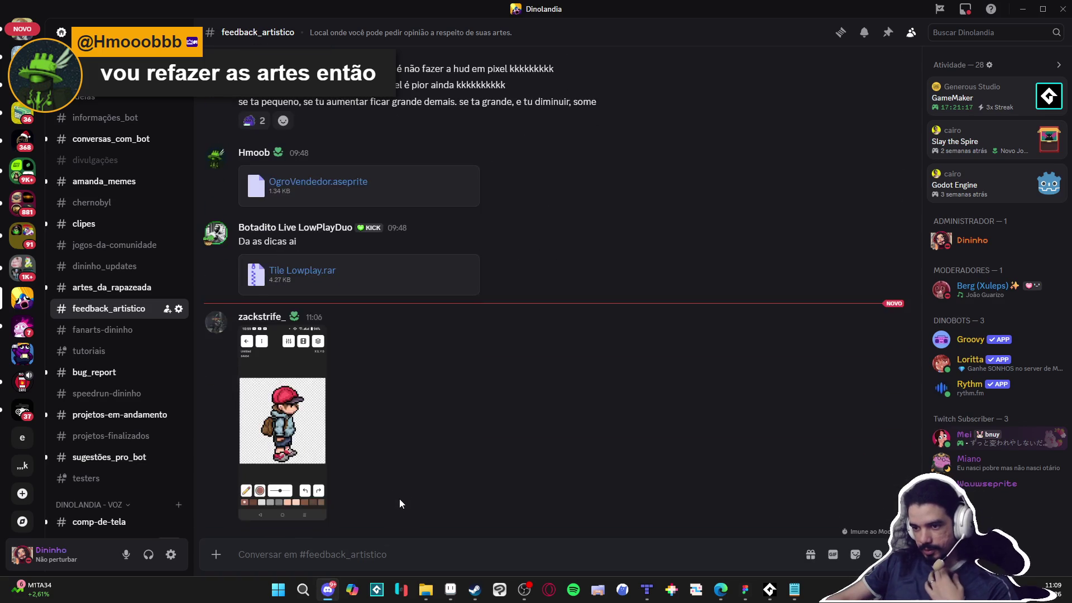
Copy the boy character image with Copiar imagem, then go back to Aseprite.
click(312, 442)
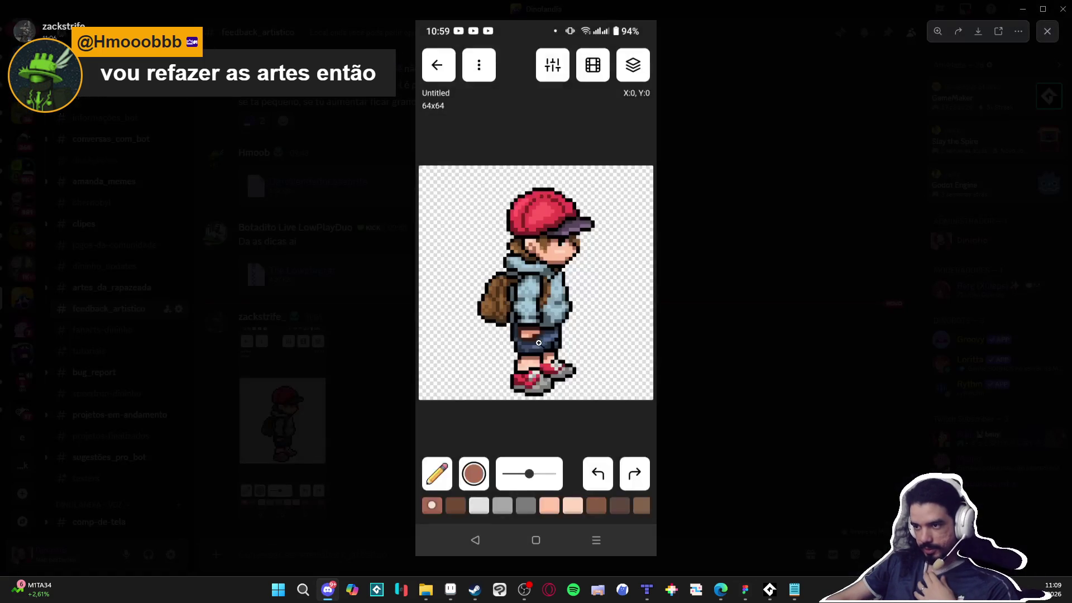
right_click(579, 288)
click(635, 303)
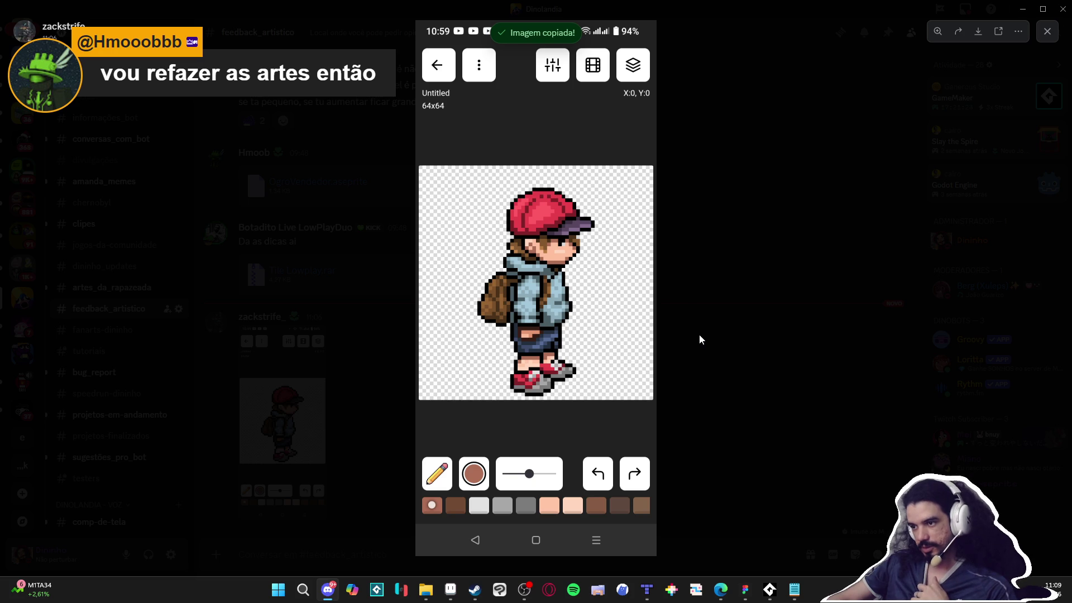
click(609, 431)
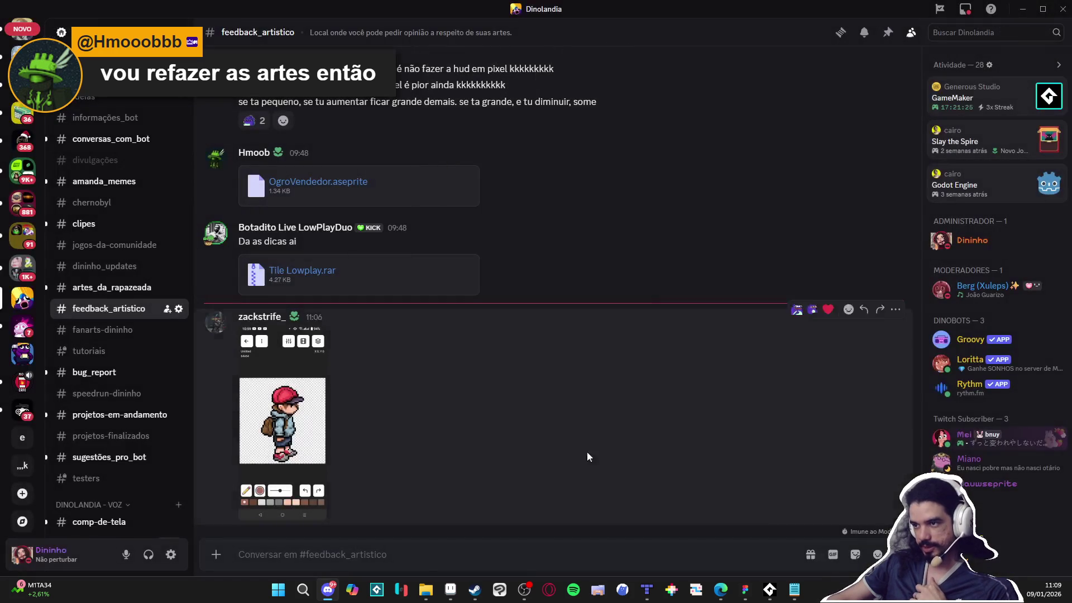
click(450, 590)
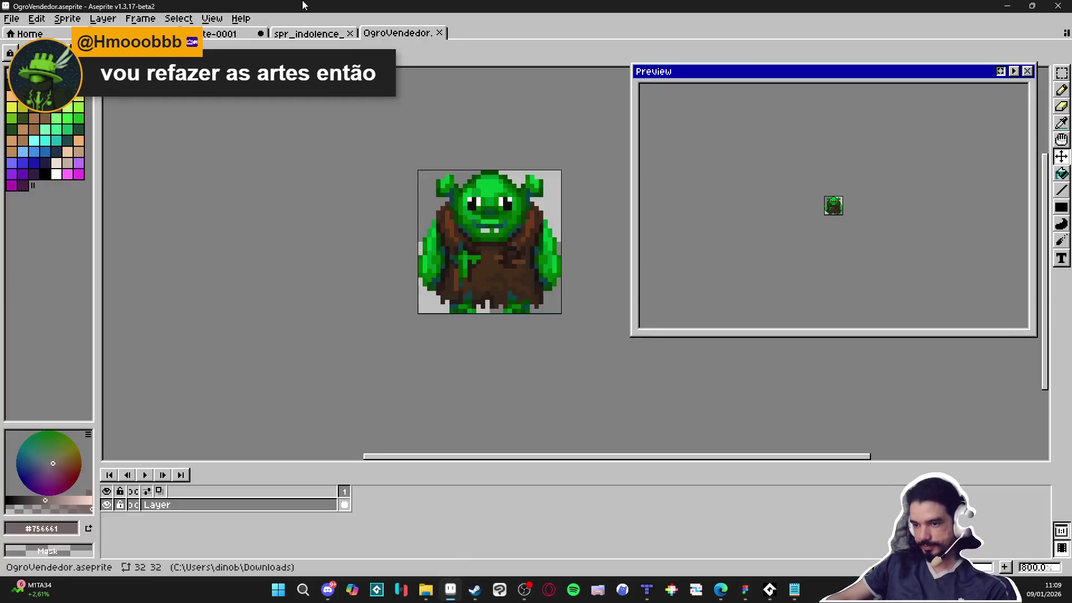
Create a new 720×1600 sprite and paste the boy character into it.
click(11, 19)
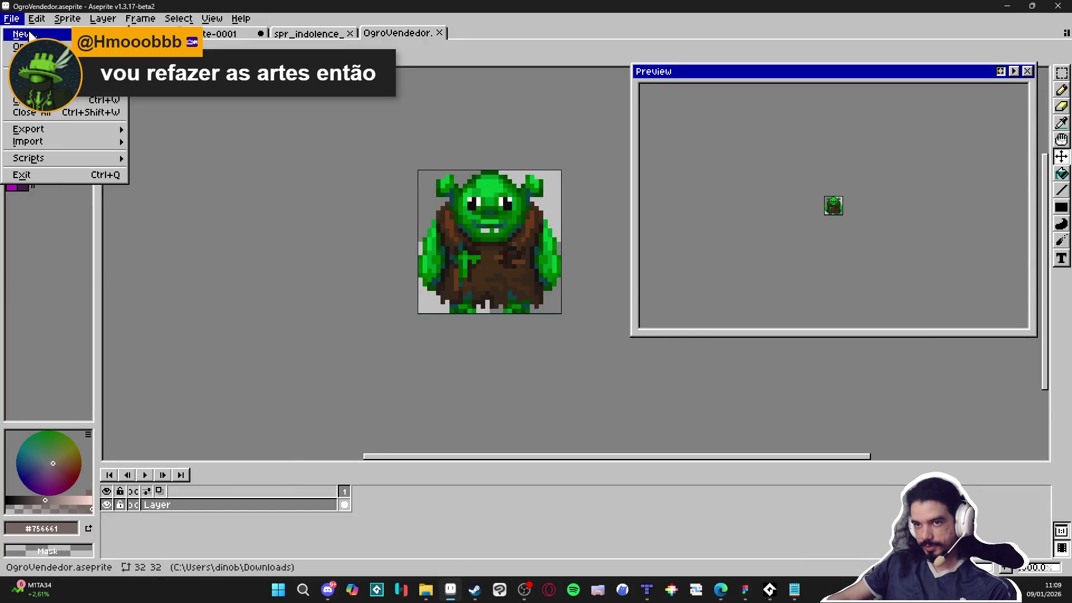
click(25, 36)
click(485, 419)
key(ctrl+v)
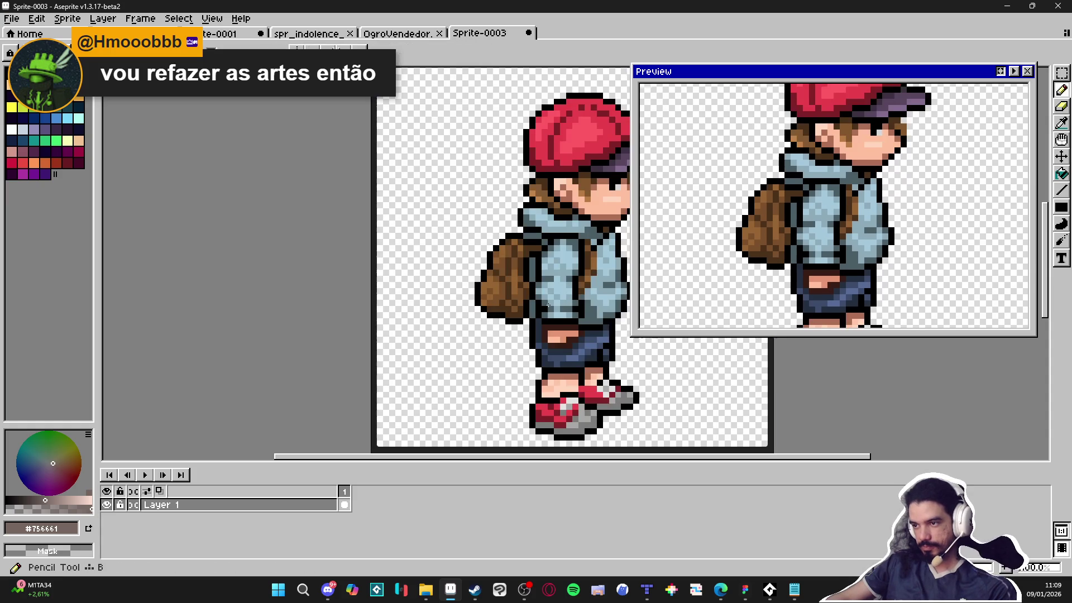
scroll(359, 386, up, 3)
scroll(359, 386, down, 2)
Measure the chunky pixel blocks with the Rectangular Marquee, confirming they are 11×11.
key(m)
scroll(447, 282, up, 1)
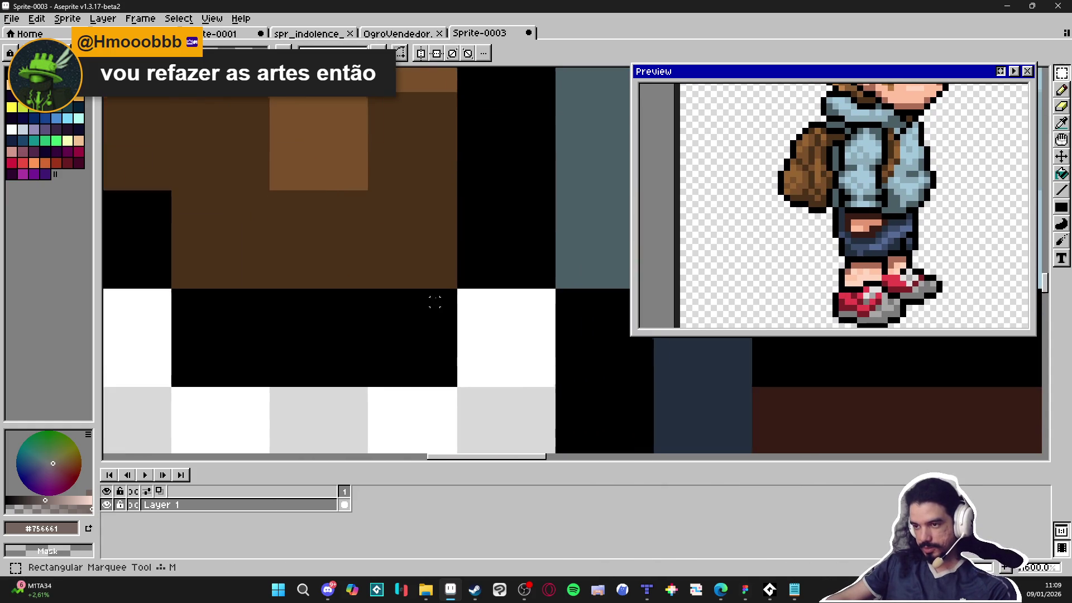
drag(449, 290, 360, 388)
scroll(383, 395, down, 2)
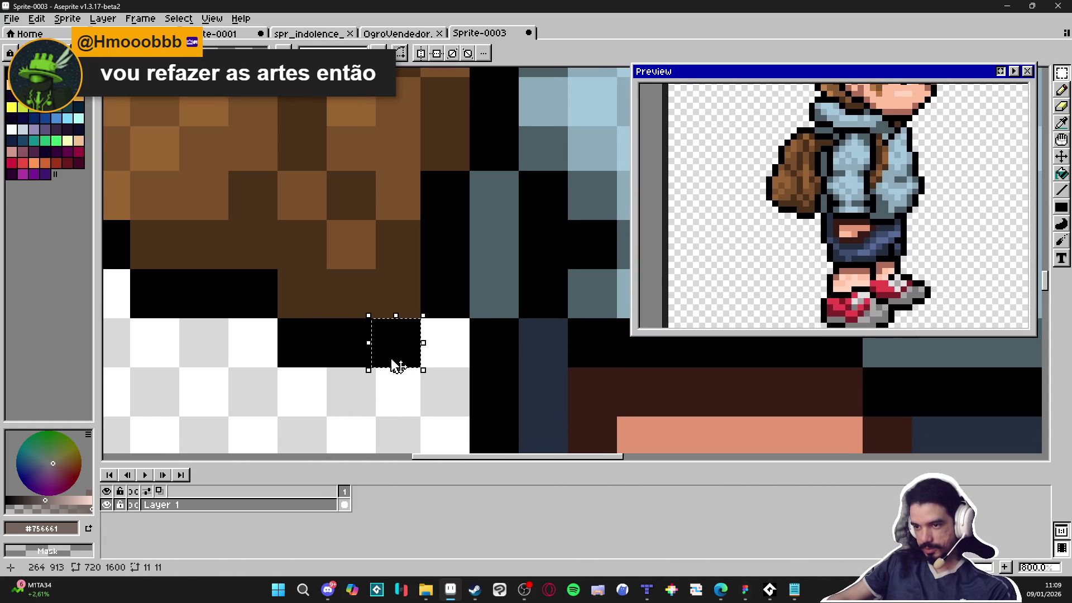
scroll(424, 364, up, 2)
drag(269, 363, 335, 299)
drag(473, 366, 400, 296)
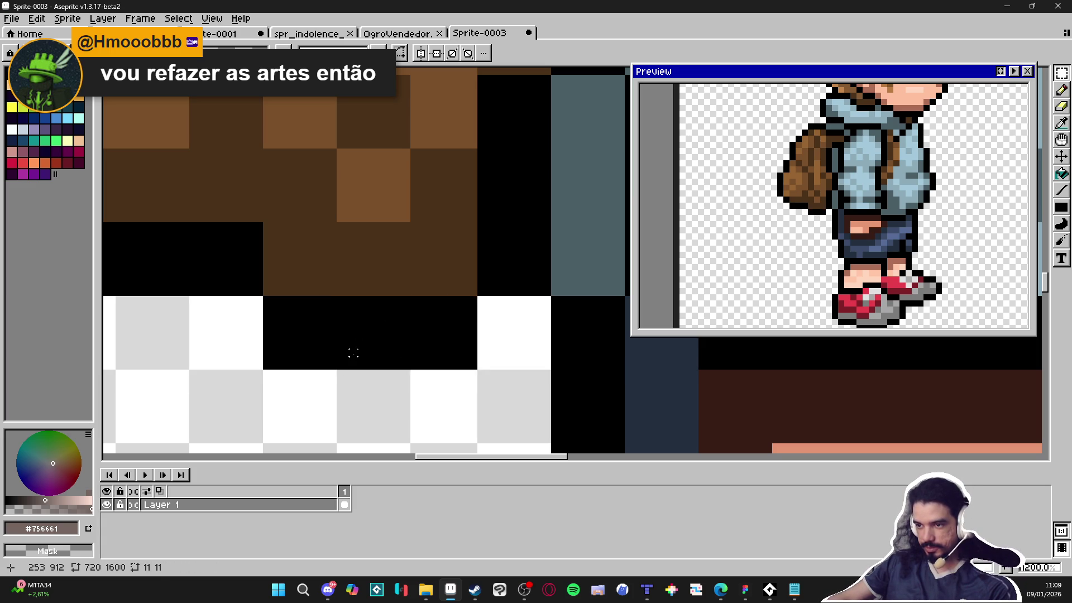
scroll(354, 352, down, 5)
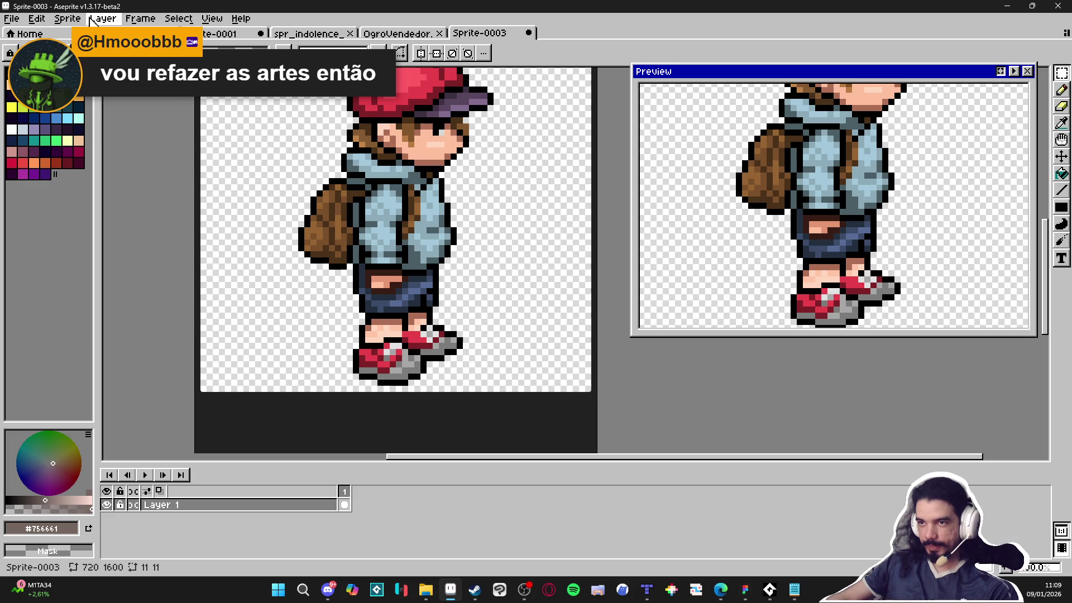
Resize the sprite to width 65 (65×144) with Sprite Size.
click(67, 18)
click(89, 80)
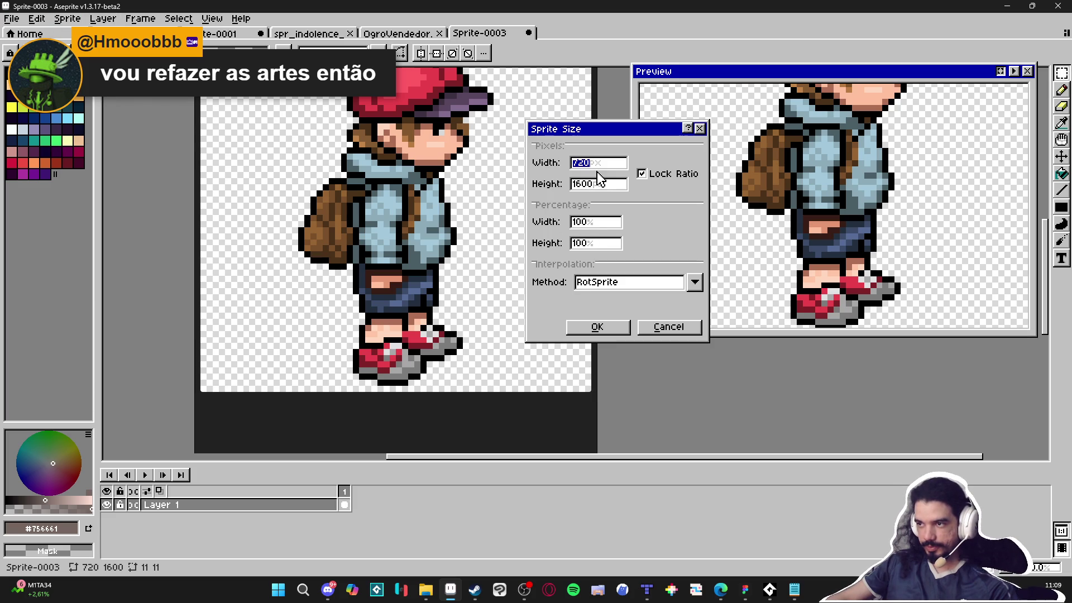
text(65)
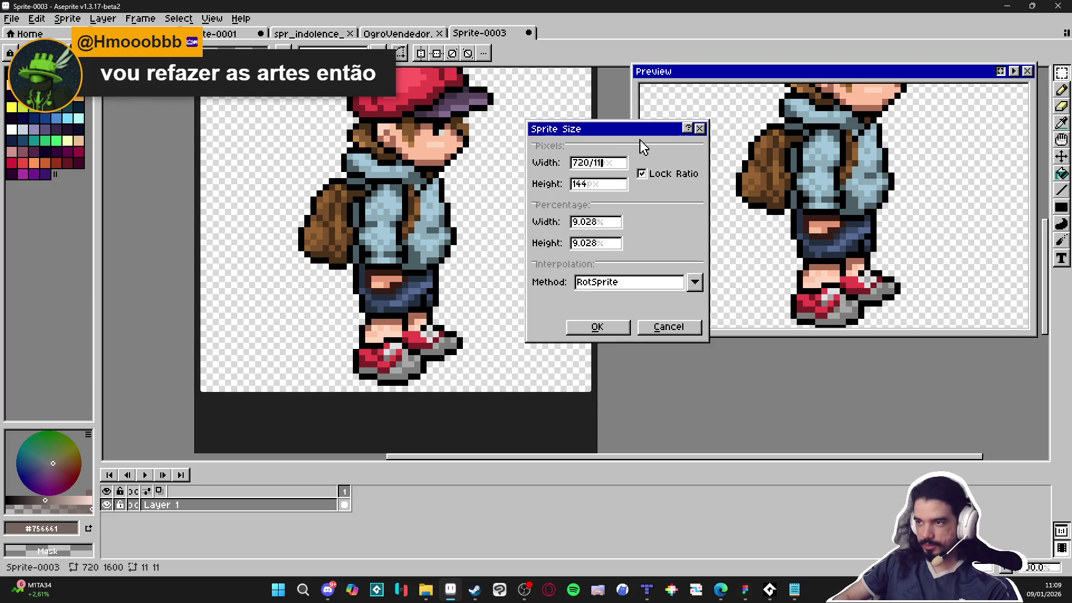
key(Return)
scroll(555, 137, up, 5)
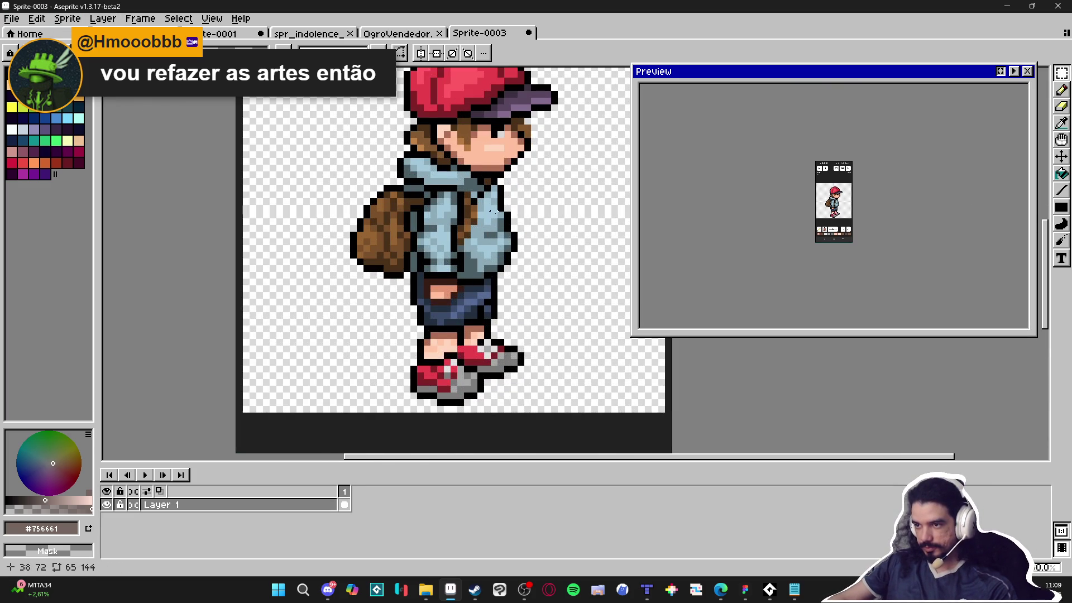
scroll(499, 206, down, 1)
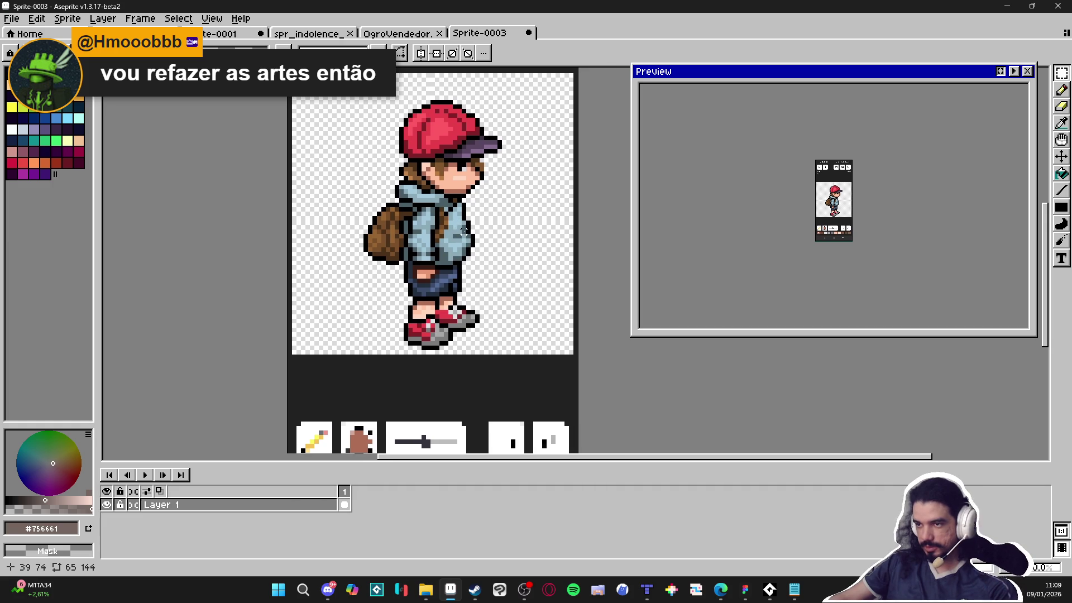
scroll(872, 197, up, 3)
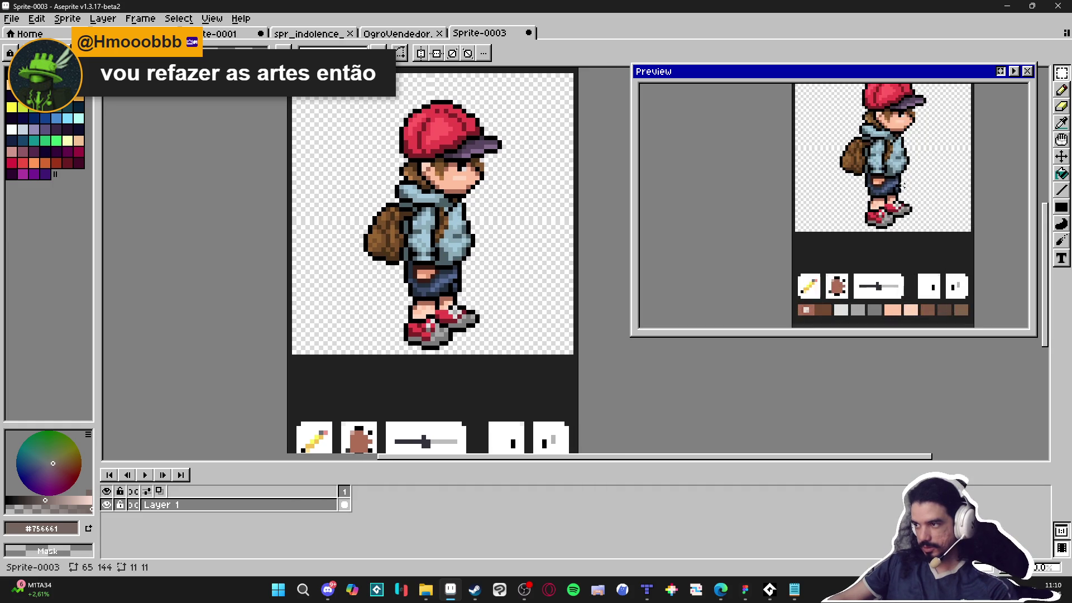
drag(873, 197, 851, 219)
scroll(482, 209, up, 4)
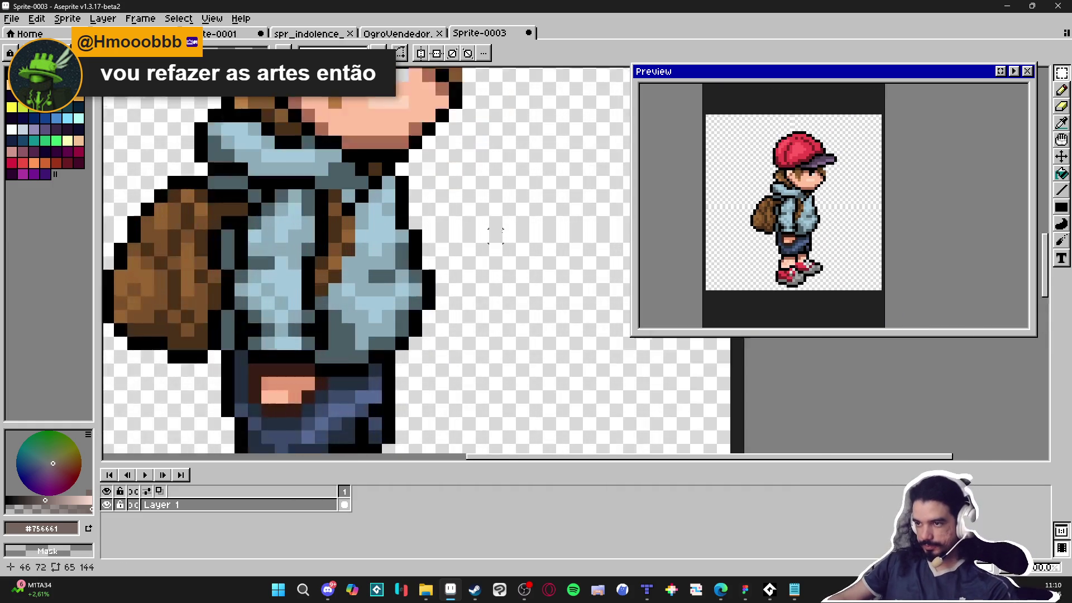
Magic Wand-select the transparent background around the character, then deselect.
key(w)
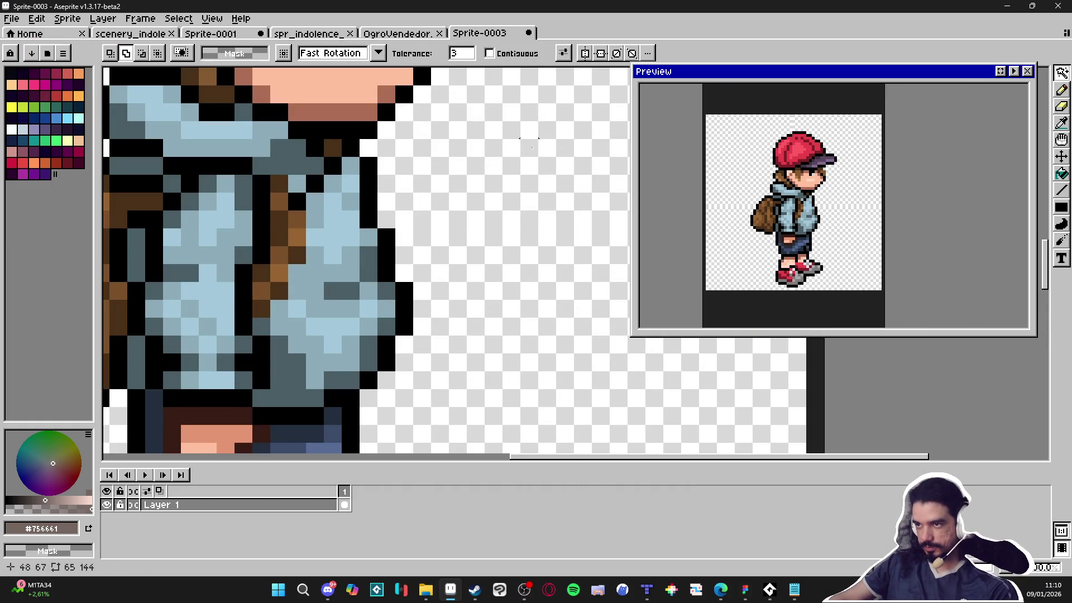
click(495, 240)
key(ctrl+d)
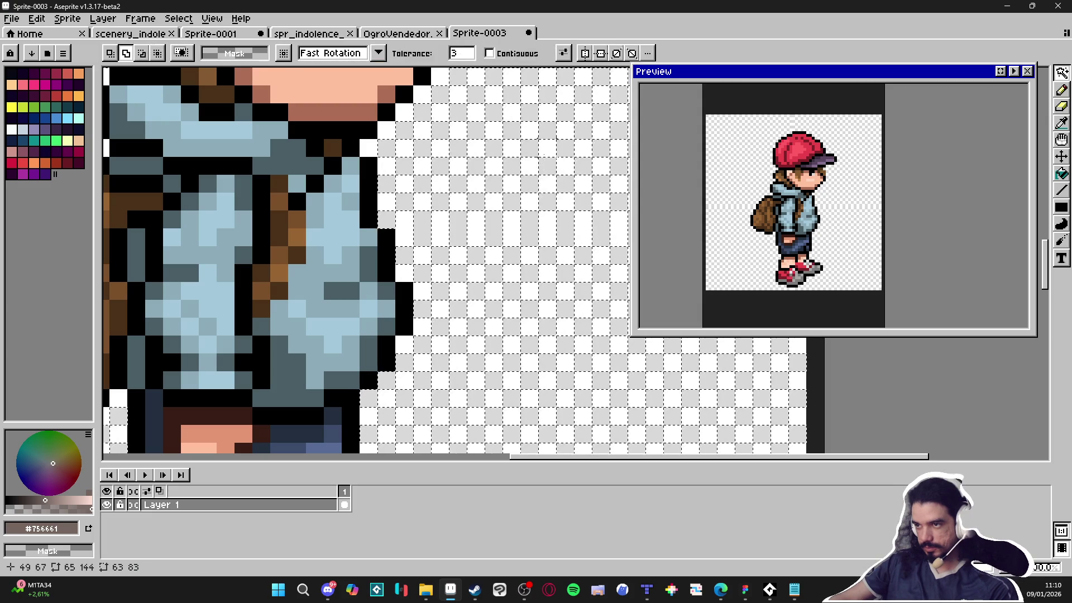
scroll(553, 198, down, 3)
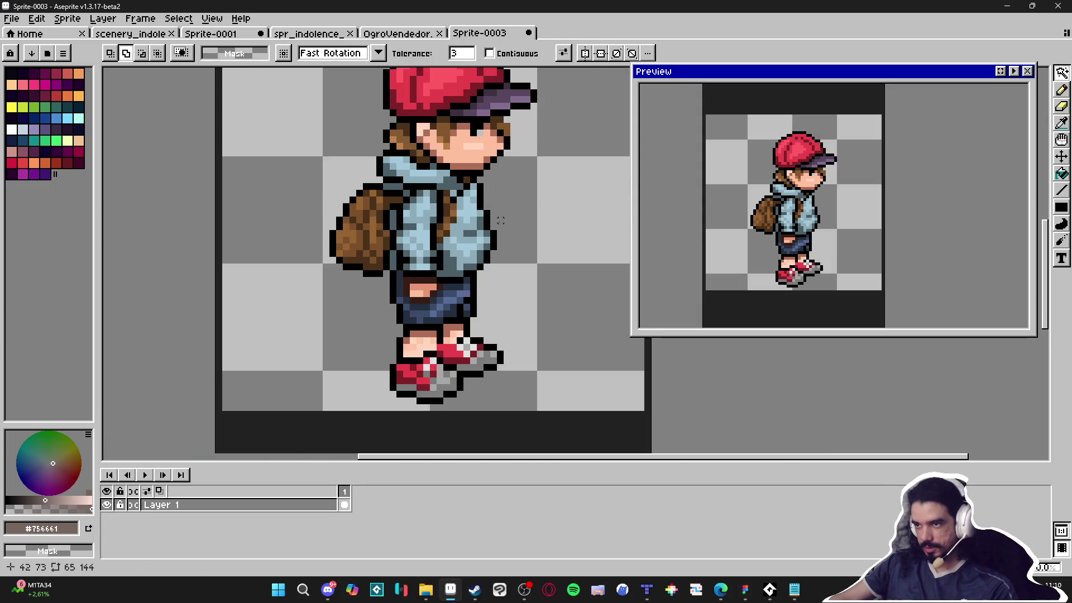
Erase the phone toolbar area and undo two stray rectangle selections.
scroll(546, 200, down, 1)
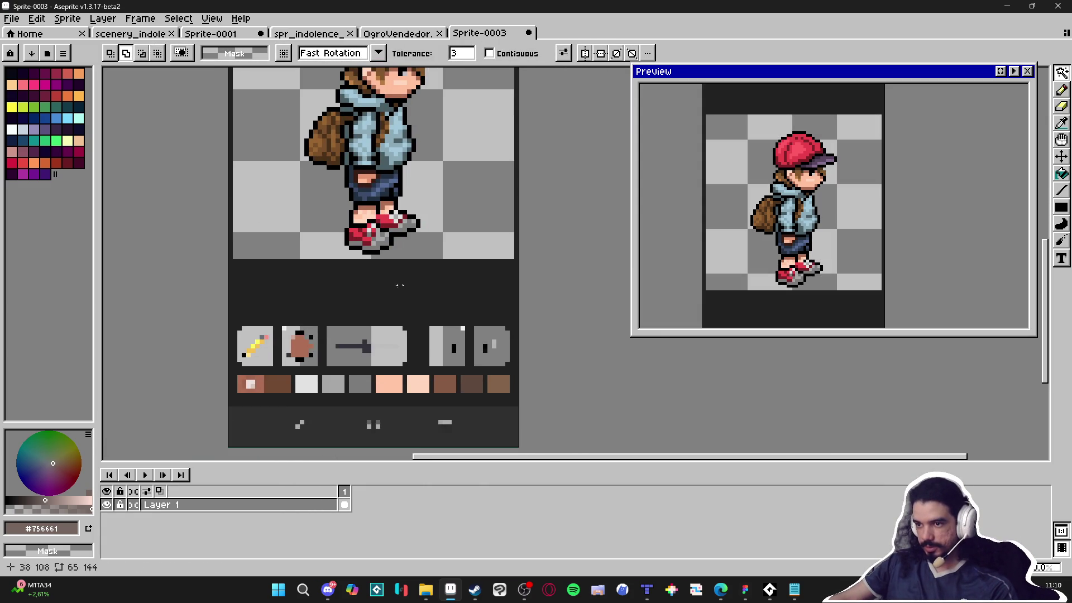
key(m)
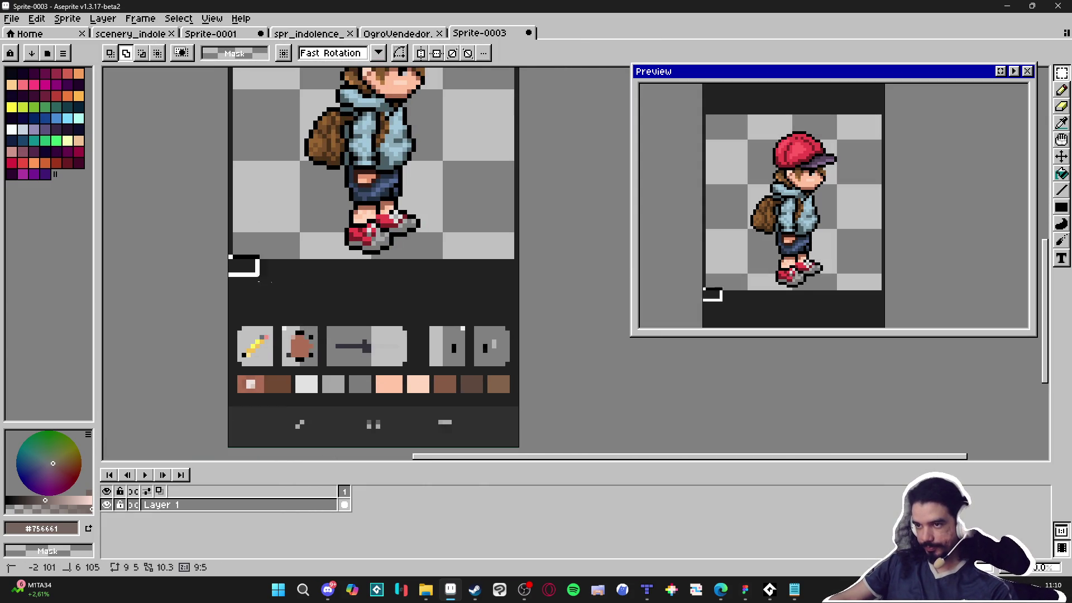
drag(226, 256, 596, 449)
key(Delete)
scroll(475, 375, up, 2)
scroll(476, 375, down, 1)
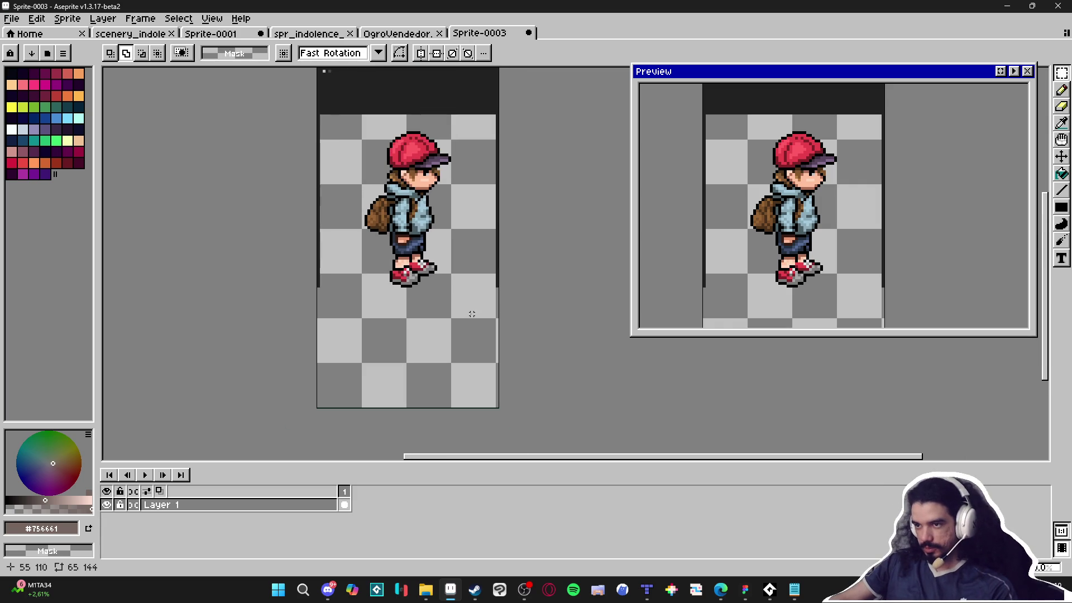
drag(475, 375, 475, 140)
key(ctrl+z)
drag(321, 234, 331, 293)
key(ctrl+z)
Delete the dark bar at the top of the canvas.
scroll(343, 240, up, 3)
drag(315, 115, 574, 239)
key(Delete)
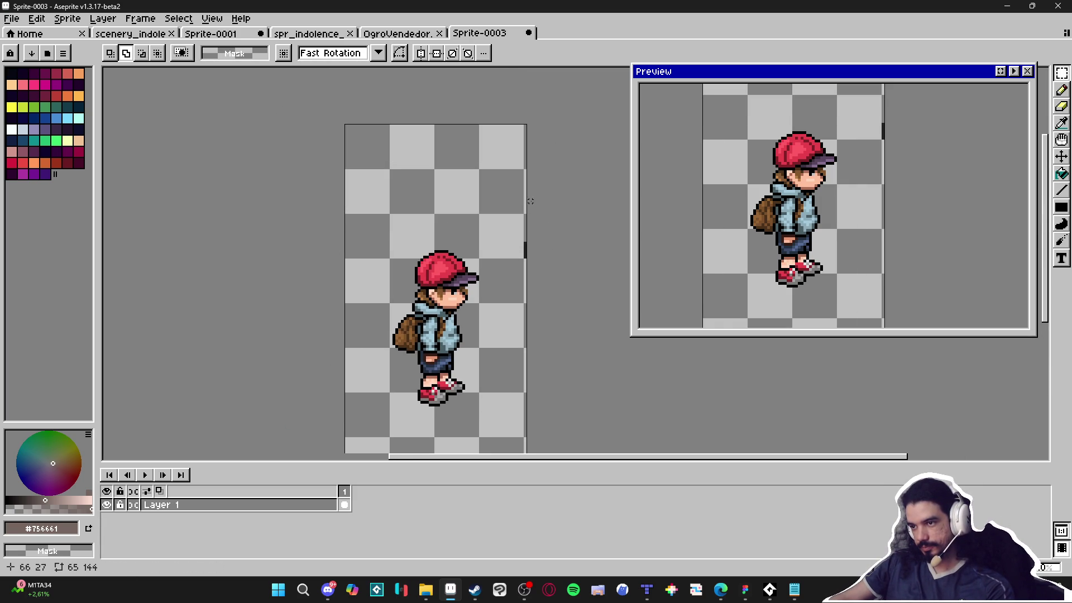
scroll(531, 201, down, 3)
scroll(530, 112, up, 1)
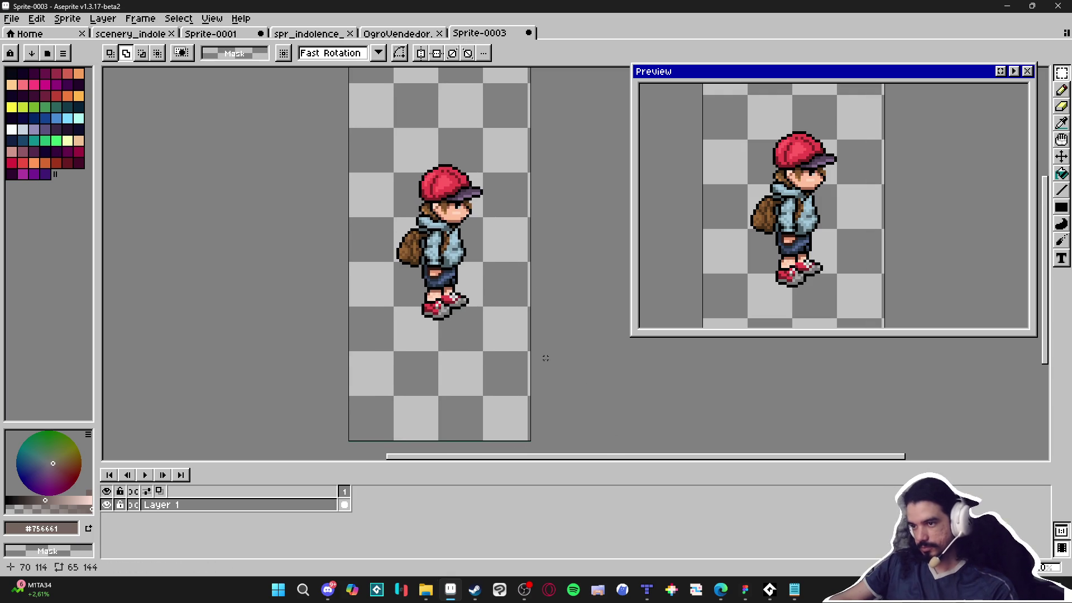
Return to the pencil and pick up the character's skin colour.
key(b)
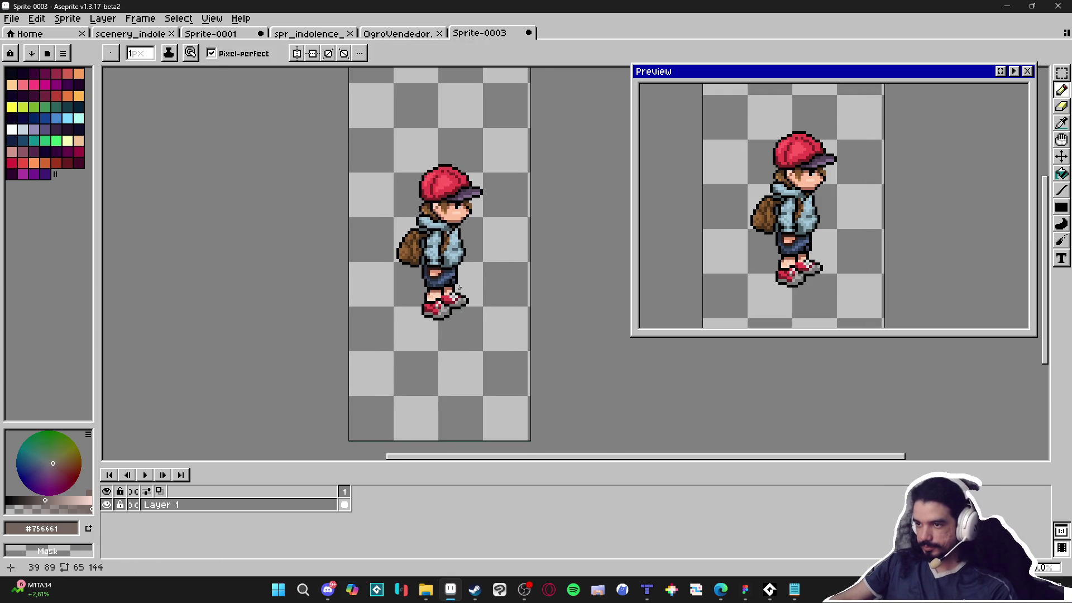
scroll(459, 287, up, 1)
scroll(459, 286, up, 1)
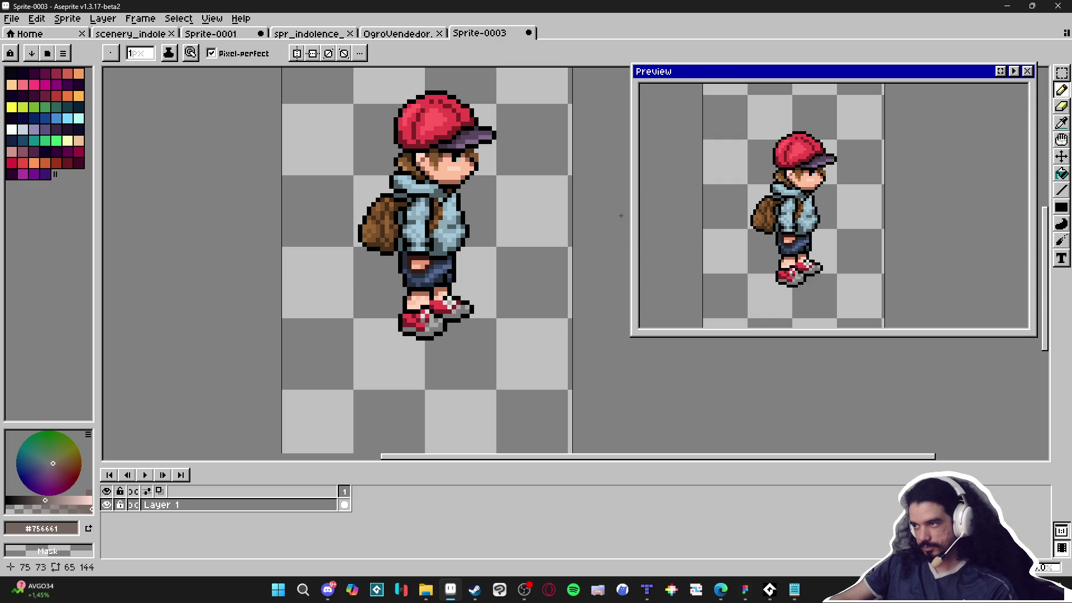
drag(495, 210, 486, 211)
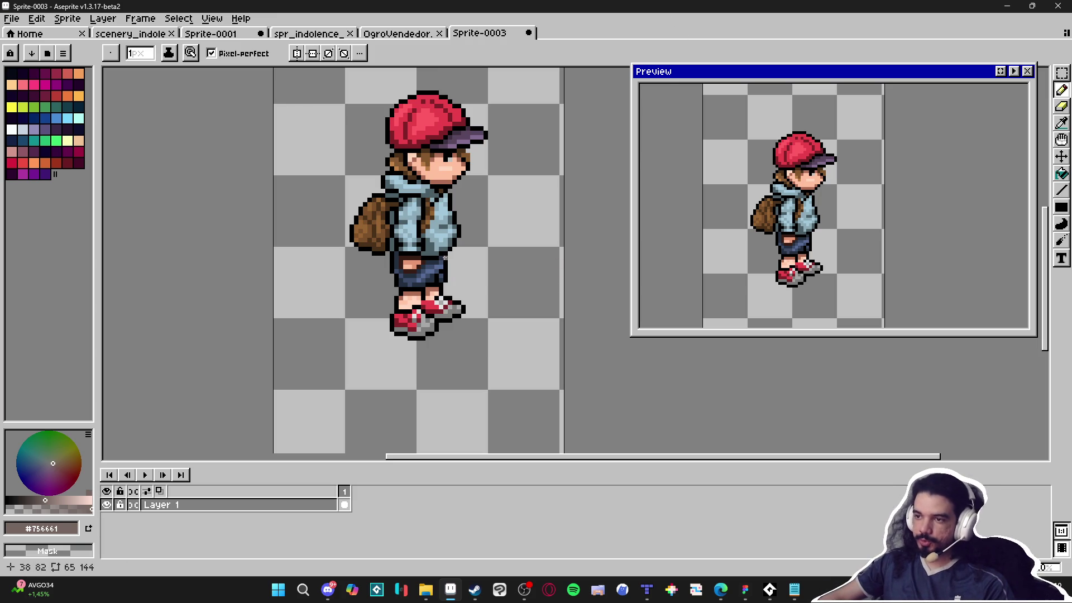
scroll(394, 322, up, 4)
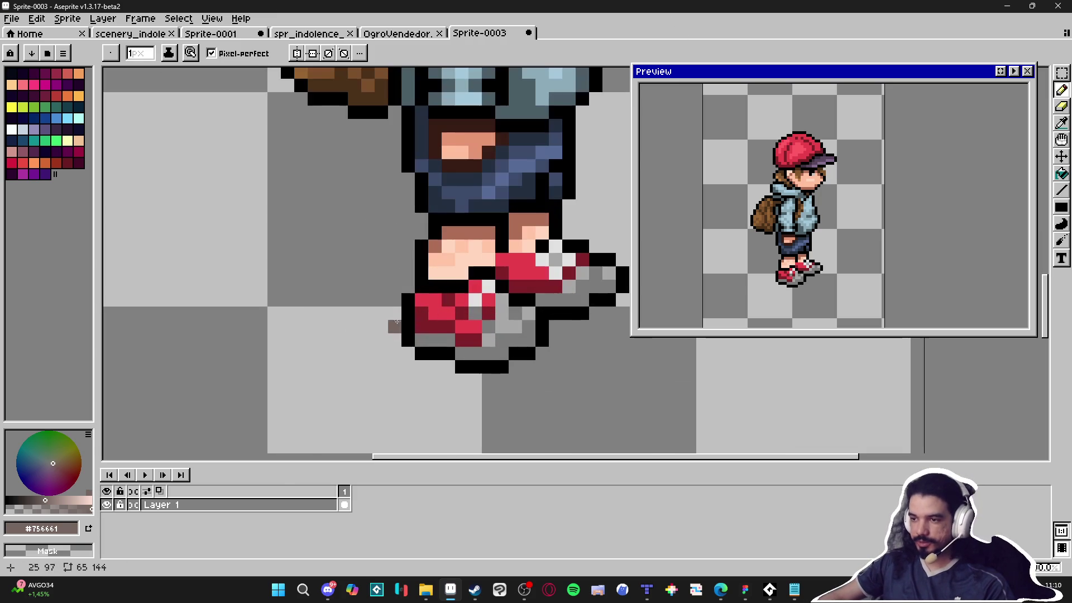
scroll(394, 322, down, 3)
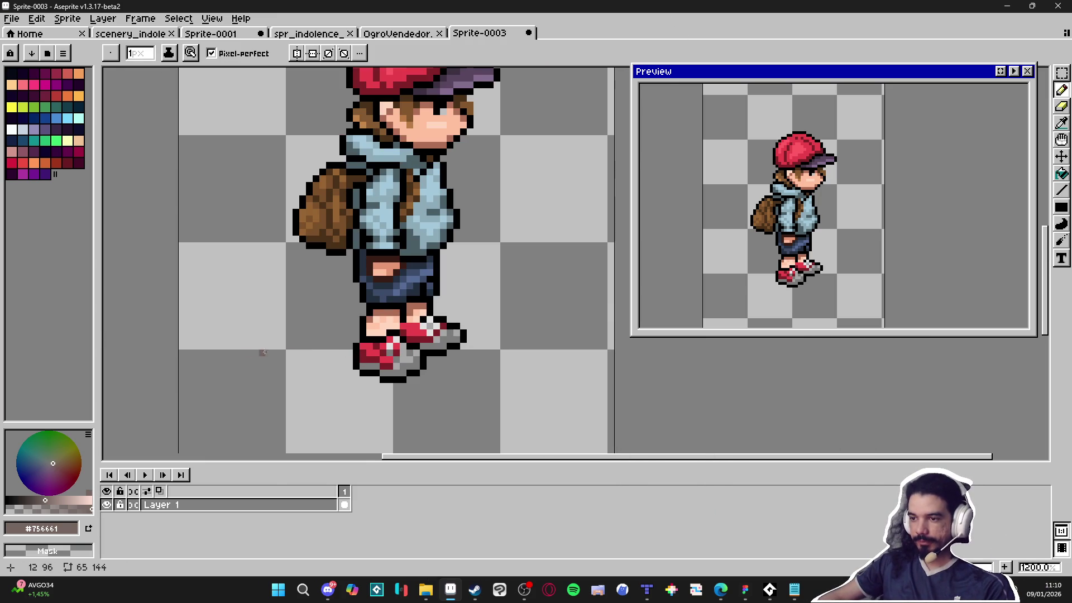
scroll(412, 330, up, 3)
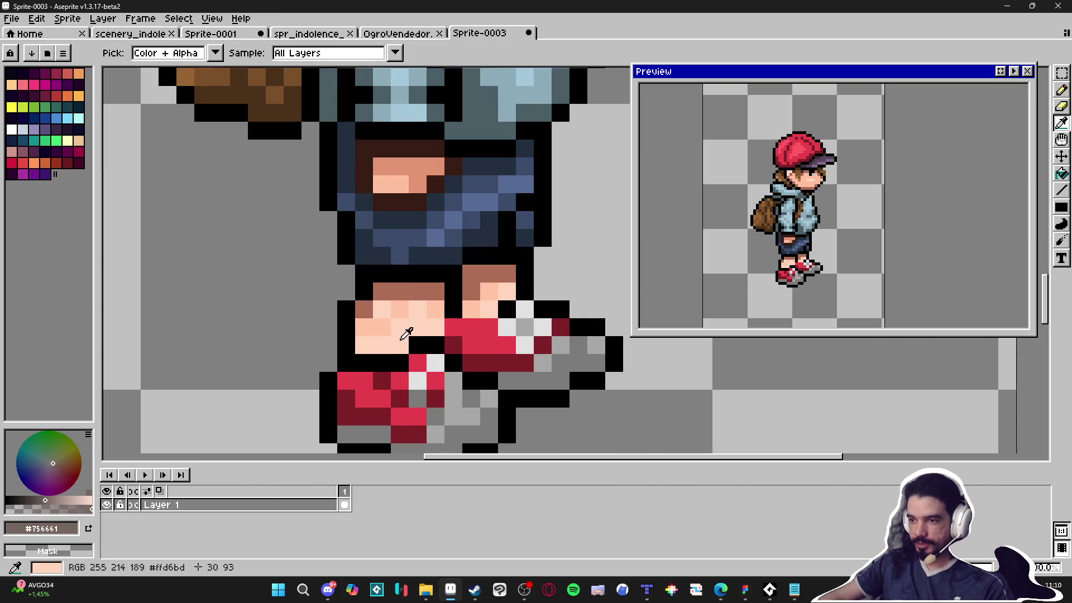
alt+click(412, 329)
Dab skin-coloured test marks beside the character, then undo the stray pixels.
click(238, 291)
click(257, 255)
drag(293, 291, 292, 308)
drag(239, 345, 293, 326)
click(221, 255)
click(256, 273)
click(239, 309)
key(ctrl+z)
key(ctrl+z)
key(ctrl+z)
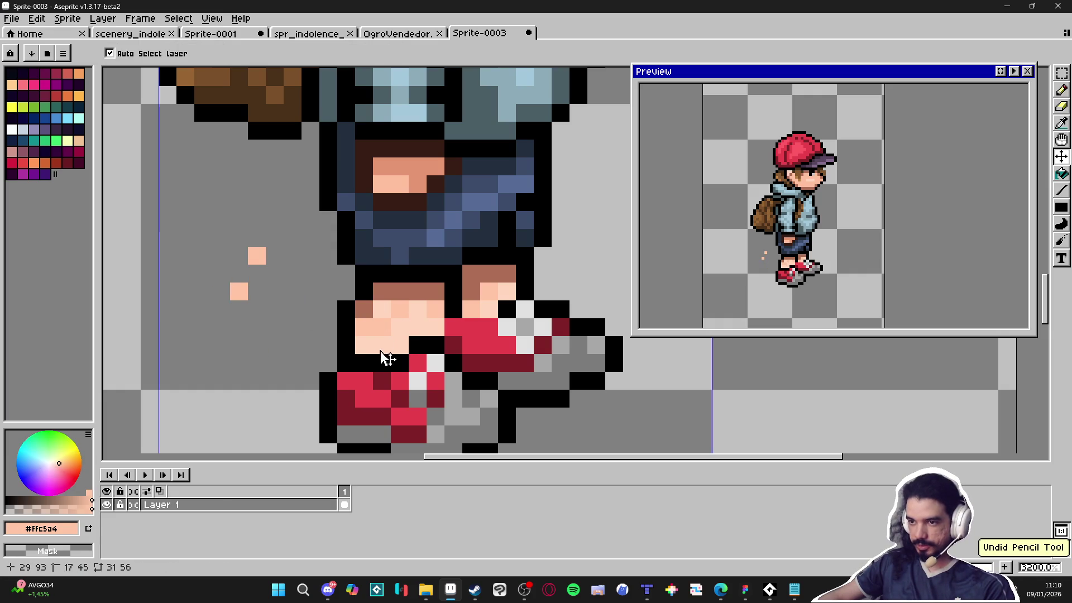
Repaint the hand pixels in a uniform light peach #ffd6bd.
alt+click(381, 330)
click(364, 328)
drag(364, 328, 430, 310)
click(474, 309)
click(489, 291)
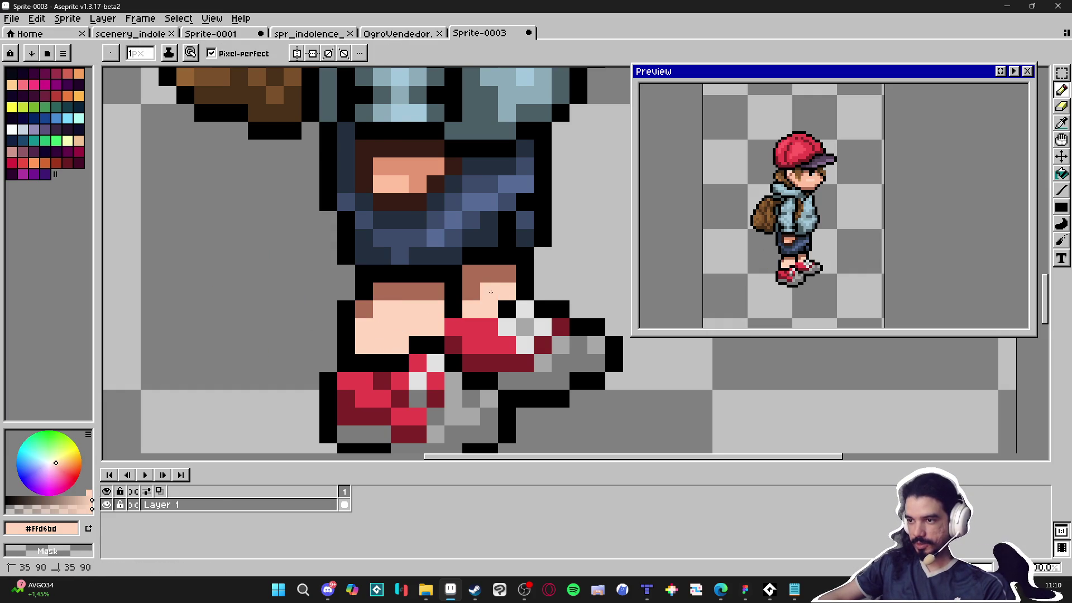
scroll(489, 291, down, 1)
scroll(464, 239, up, 1)
Draw two short two-tone diagonal test strokes left of the legs, then sample reddish-brown #ad6d56.
alt+click(444, 336)
drag(283, 324, 229, 378)
drag(254, 304, 213, 360)
scroll(259, 443, down, 2)
alt+click(416, 161)
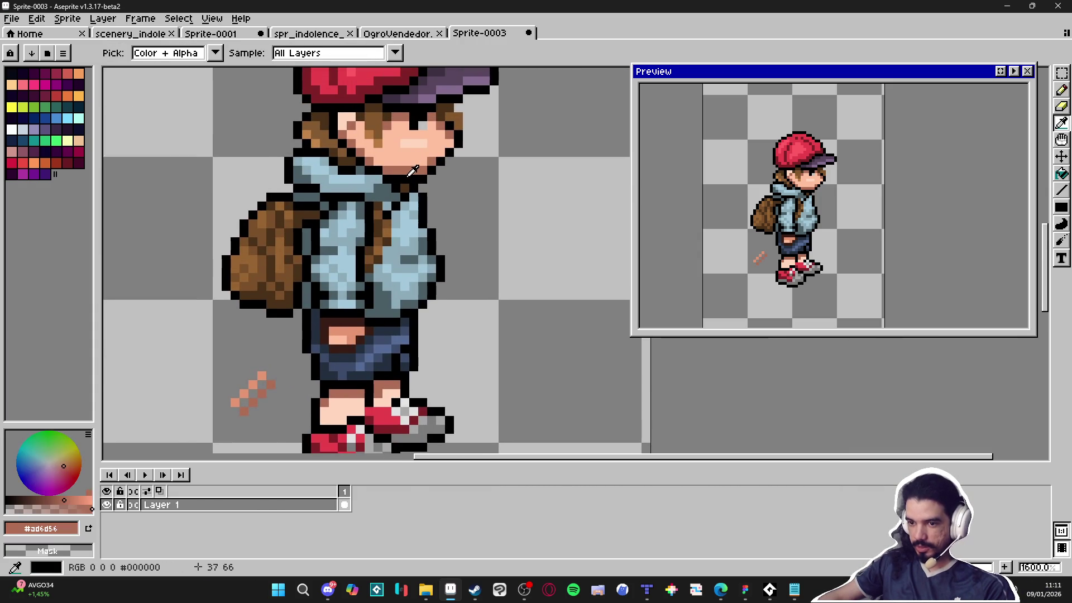
scroll(246, 400, up, 5)
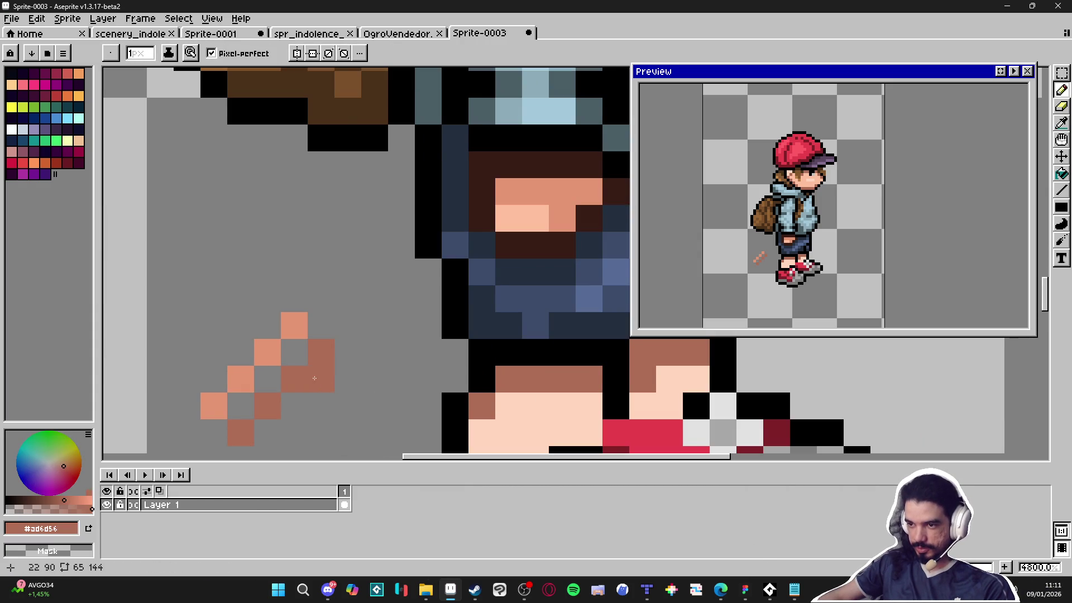
scroll(315, 378, down, 5)
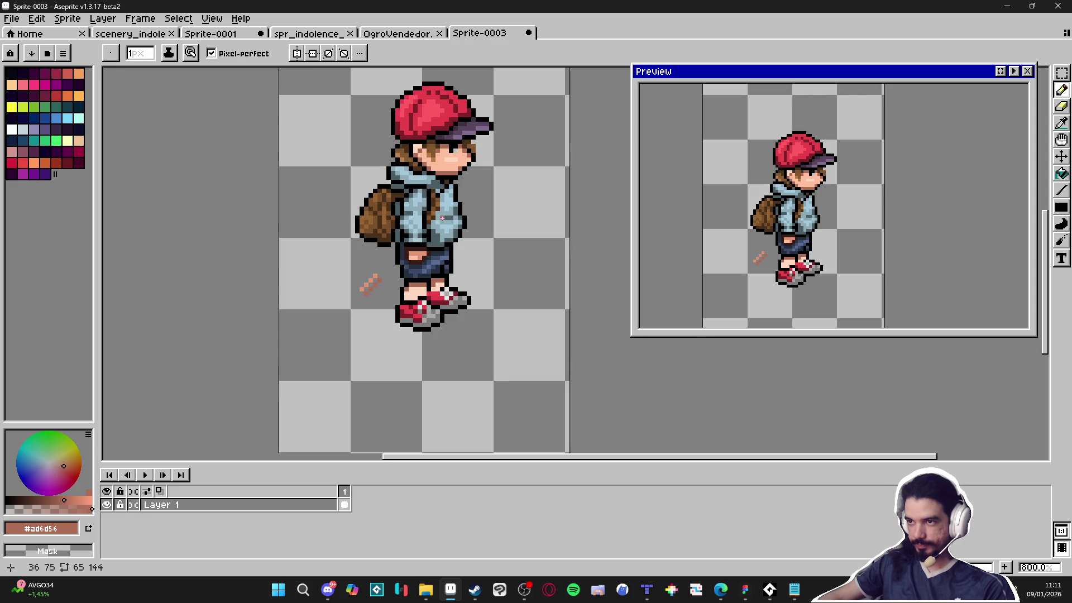
click(412, 255)
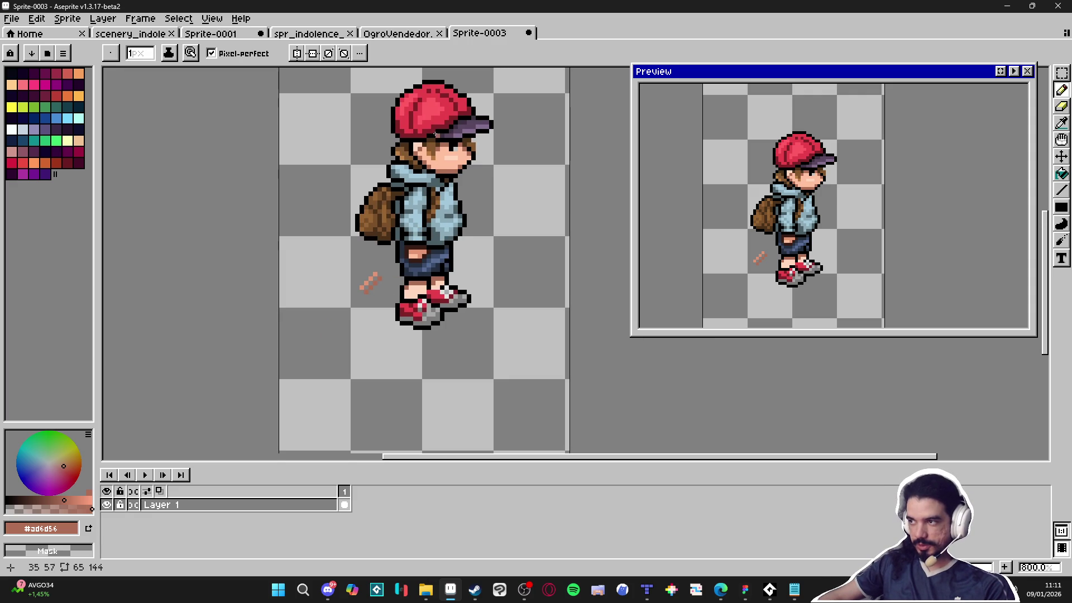
drag(398, 189, 419, 155)
scroll(445, 191, up, 5)
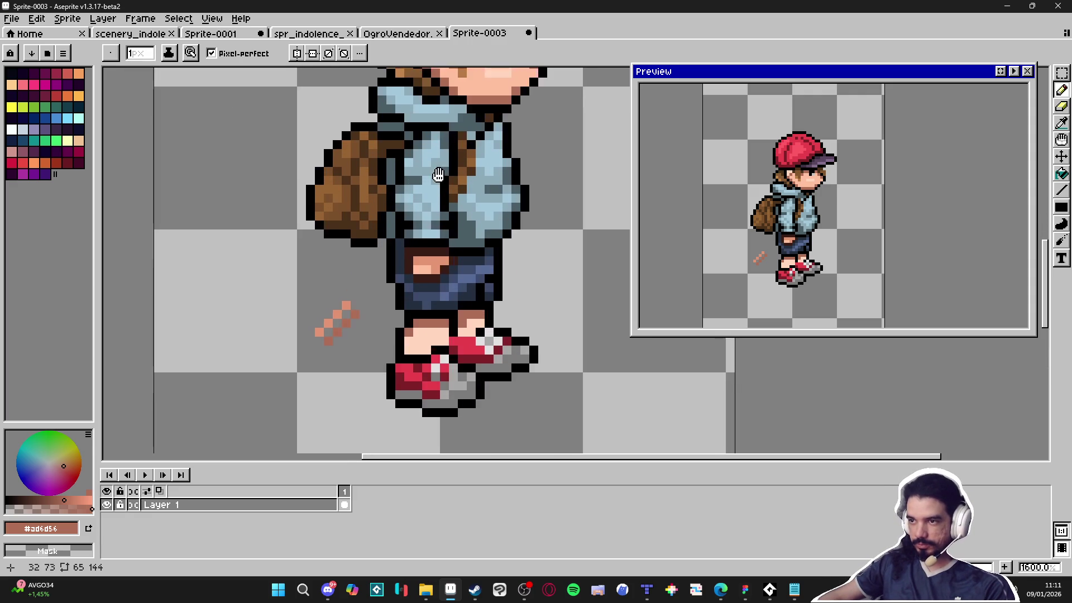
alt+click(304, 285)
drag(178, 274, 218, 331)
mouse_move(191, 341)
mouse_down()
mouse_move(191, 374)
mouse_move(222, 397)
mouse_up()
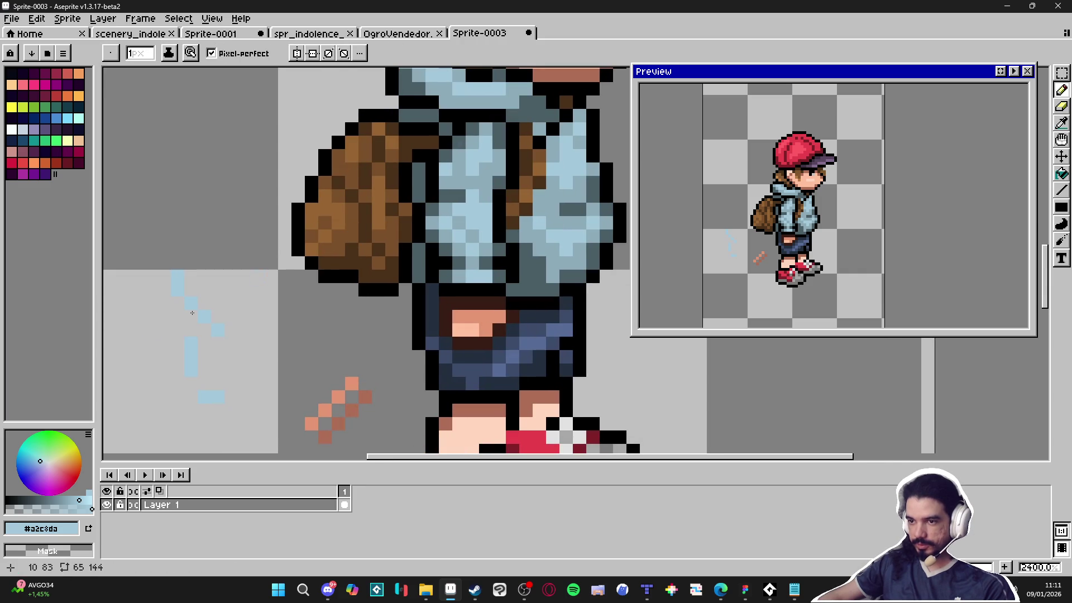
key(ctrl+z)
key(ctrl+z)
scroll(403, 268, down, 5)
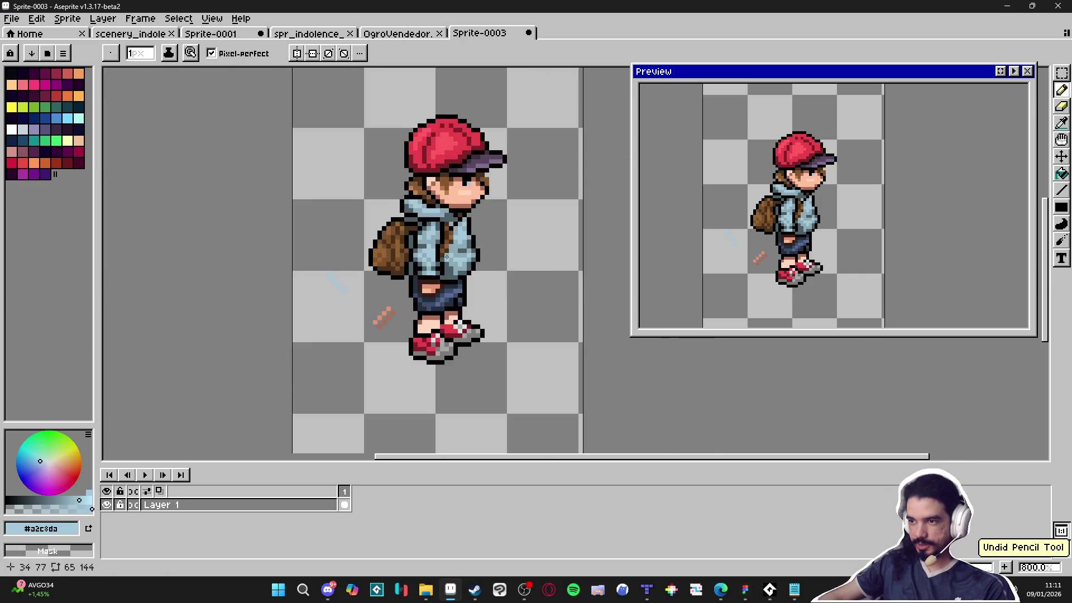
scroll(447, 262, up, 3)
scroll(463, 263, down, 3)
scroll(442, 250, up, 4)
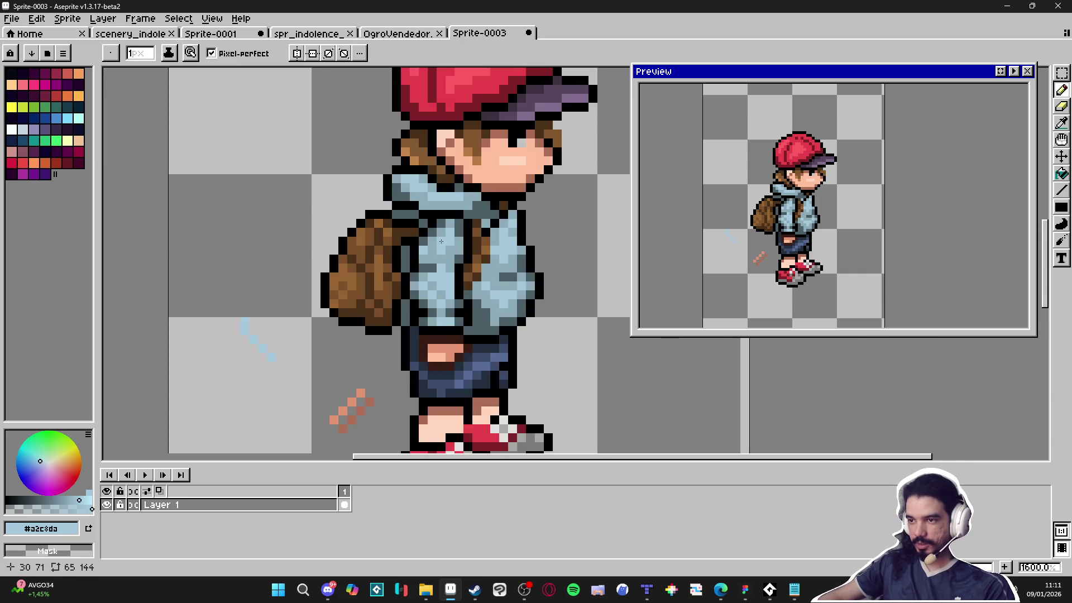
scroll(449, 276, down, 3)
scroll(439, 287, down, 1)
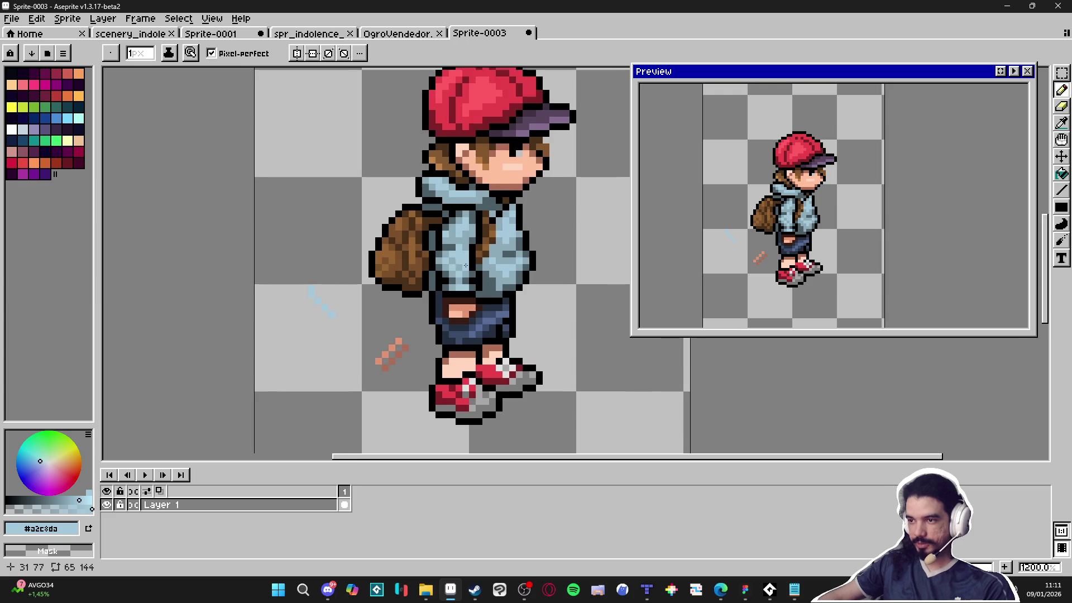
scroll(392, 266, down, 1)
scroll(421, 315, up, 5)
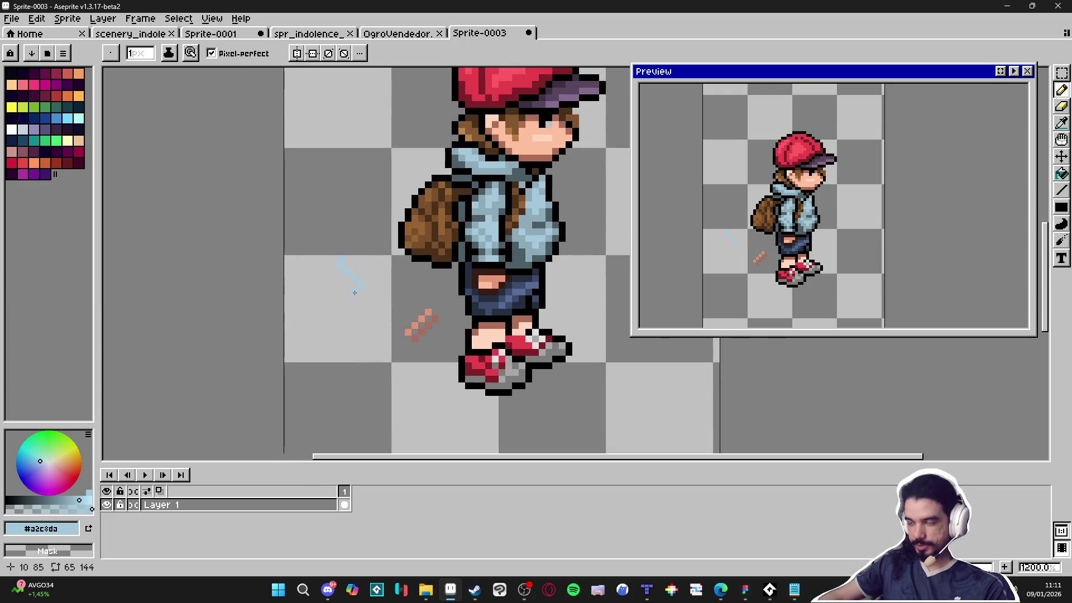
drag(280, 257, 371, 383)
scroll(372, 383, down, 1)
scroll(371, 383, up, 1)
key(i)
click(472, 213)
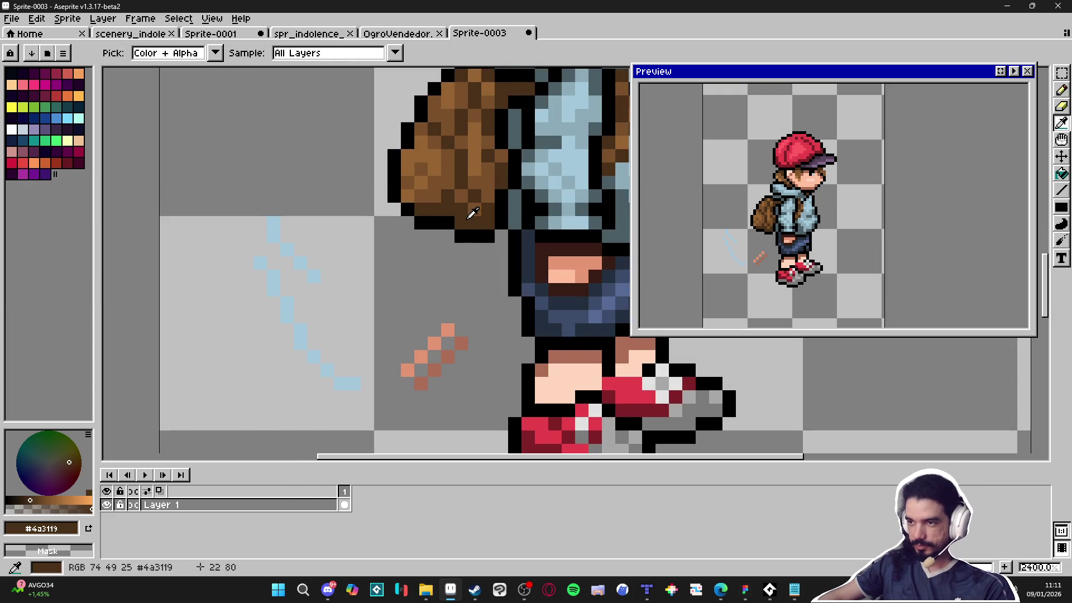
drag(311, 245, 375, 321)
key(ctrl+z)
key(ctrl+z)
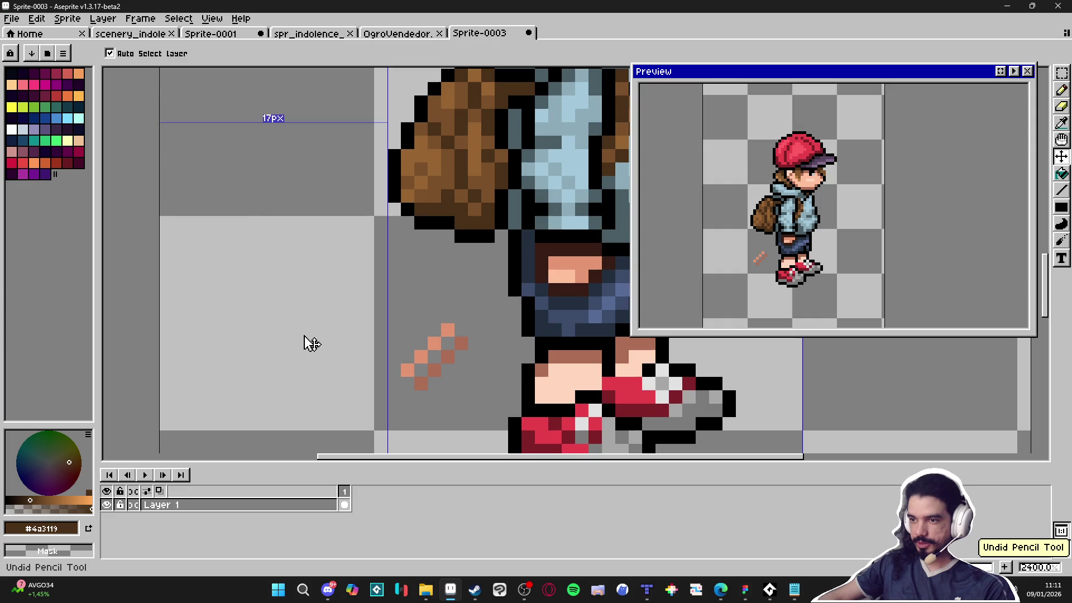
scroll(311, 343, down, 3)
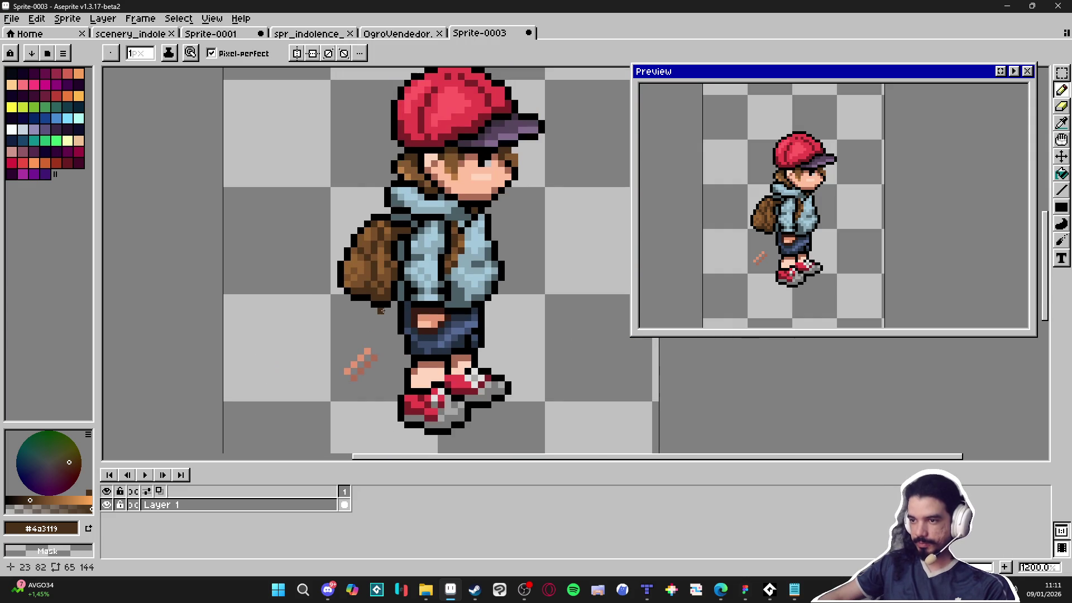
scroll(384, 309, up, 5)
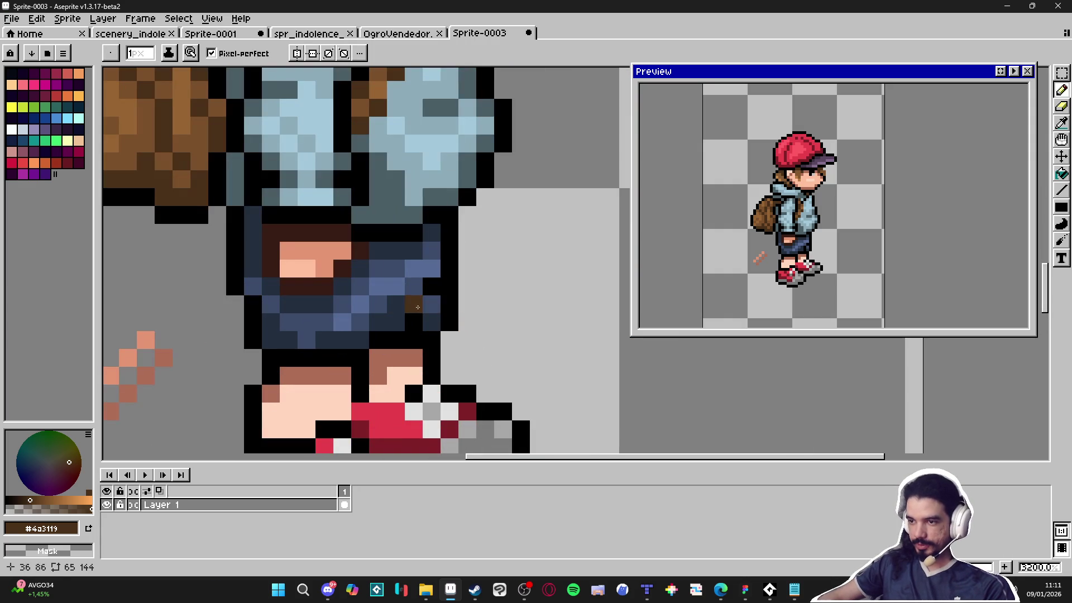
Reshade shorts pixels with the shorts' mid blue and darker blue.
key(i)
click(395, 288)
key(b)
drag(377, 269, 396, 269)
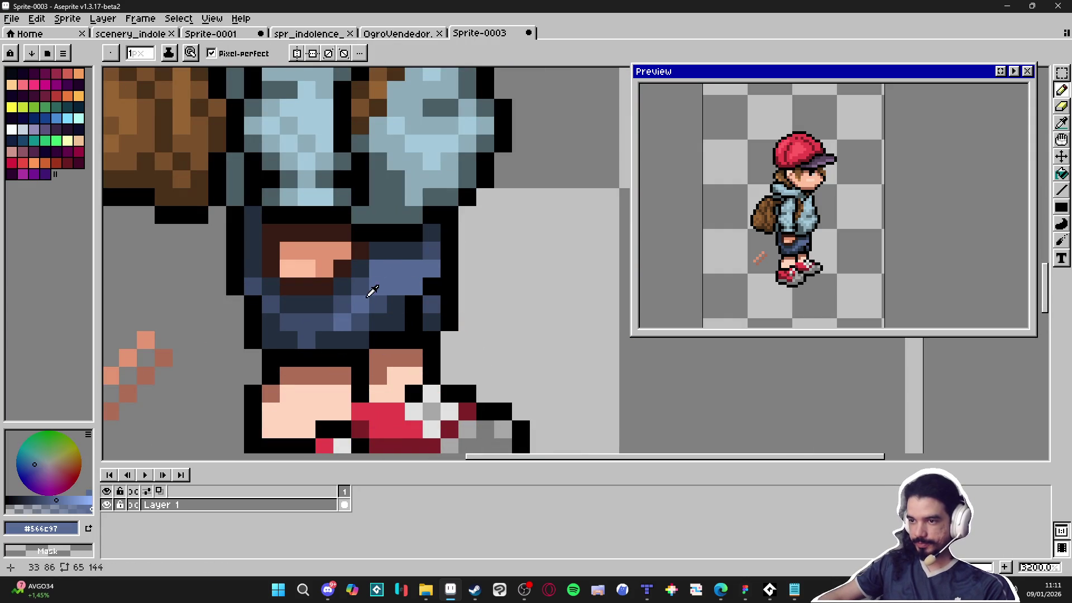
alt+click(365, 273)
click(365, 273)
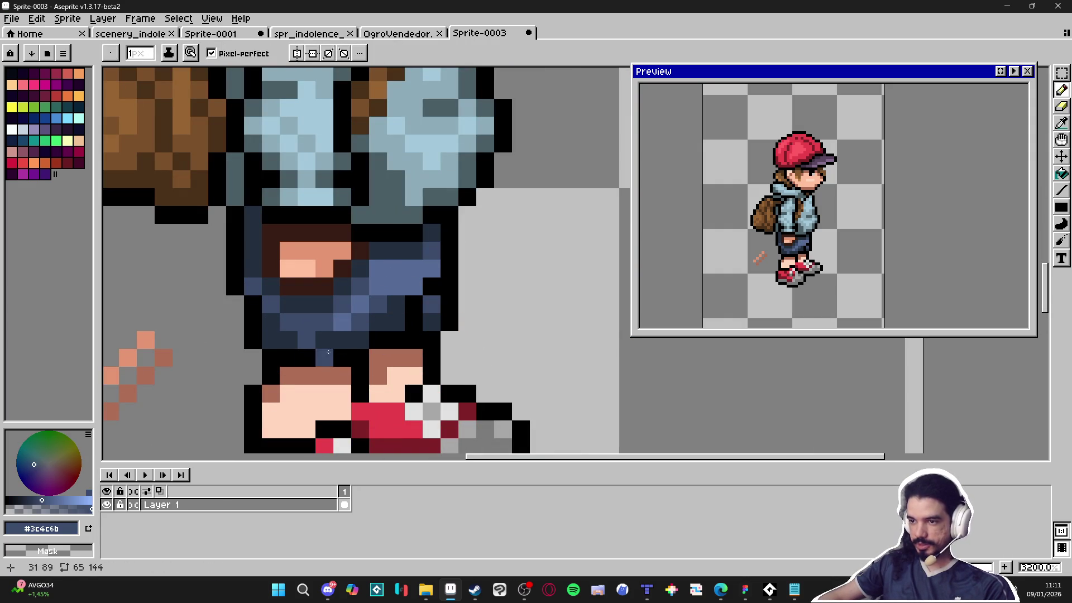
Start a vertical swatch strip right of the character with navy, dark and mid blues.
alt+click(355, 338)
click(592, 341)
alt+click(376, 320)
click(592, 323)
alt+click(358, 305)
click(591, 305)
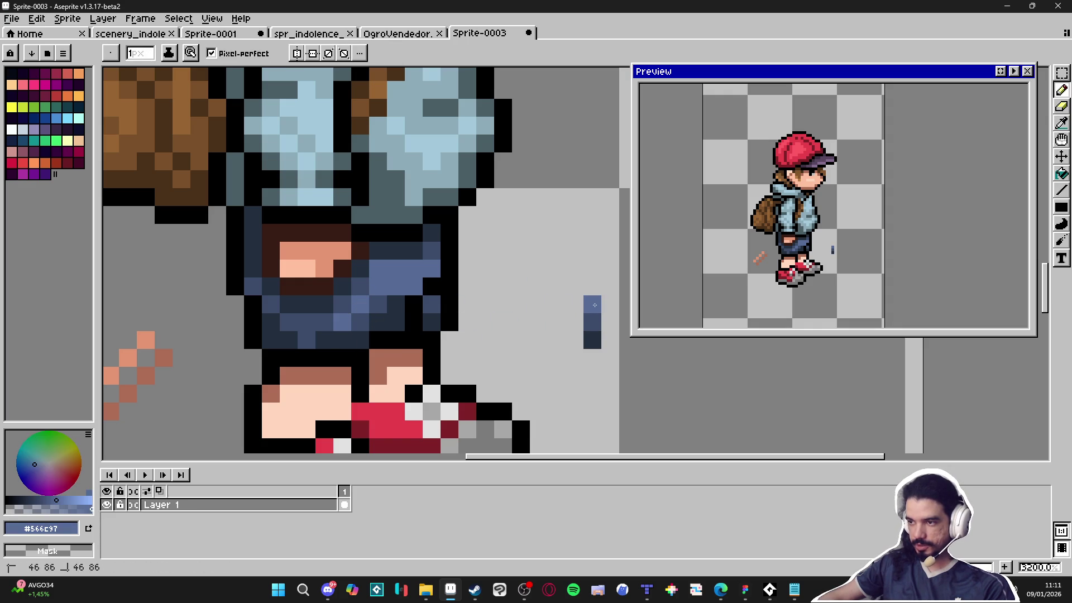
alt+click(364, 279)
click(592, 287)
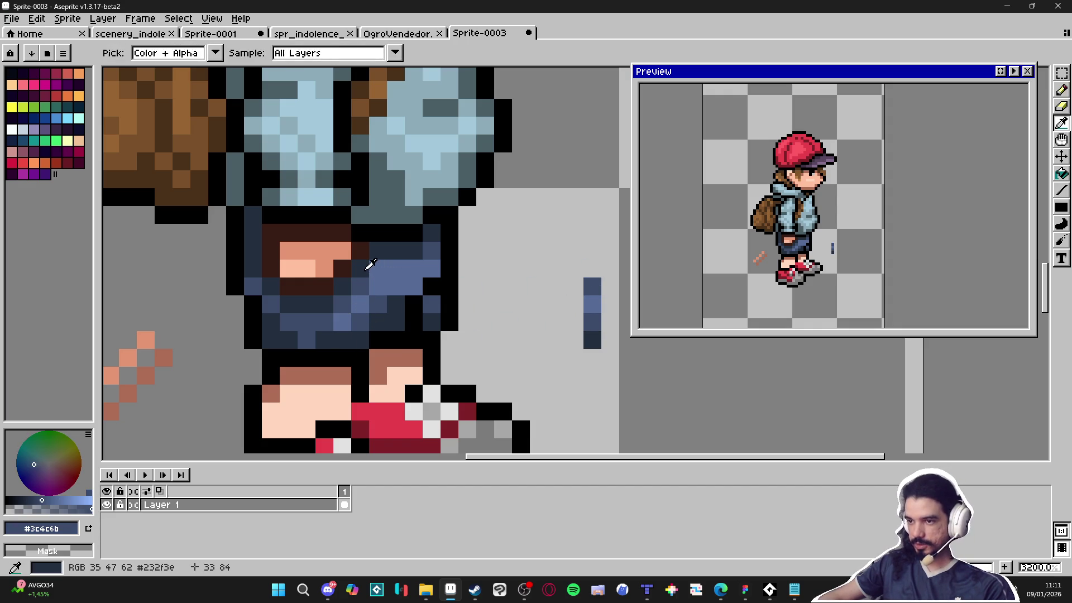
Add navy, dark brown and black swatches to the top of the strip.
alt+click(363, 271)
click(610, 269)
alt+click(357, 248)
click(592, 251)
alt+click(360, 229)
click(592, 232)
click(575, 268)
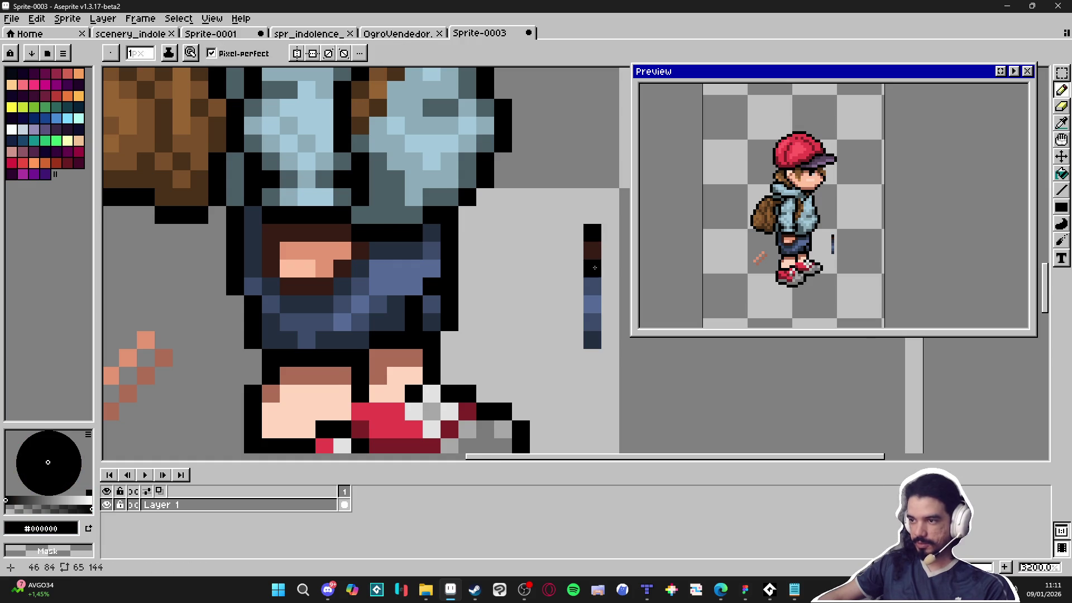
Select the swatch strip with the Rectangular Marquee, then clear the selection.
drag(575, 269, 518, 251)
key(m)
drag(523, 207, 541, 334)
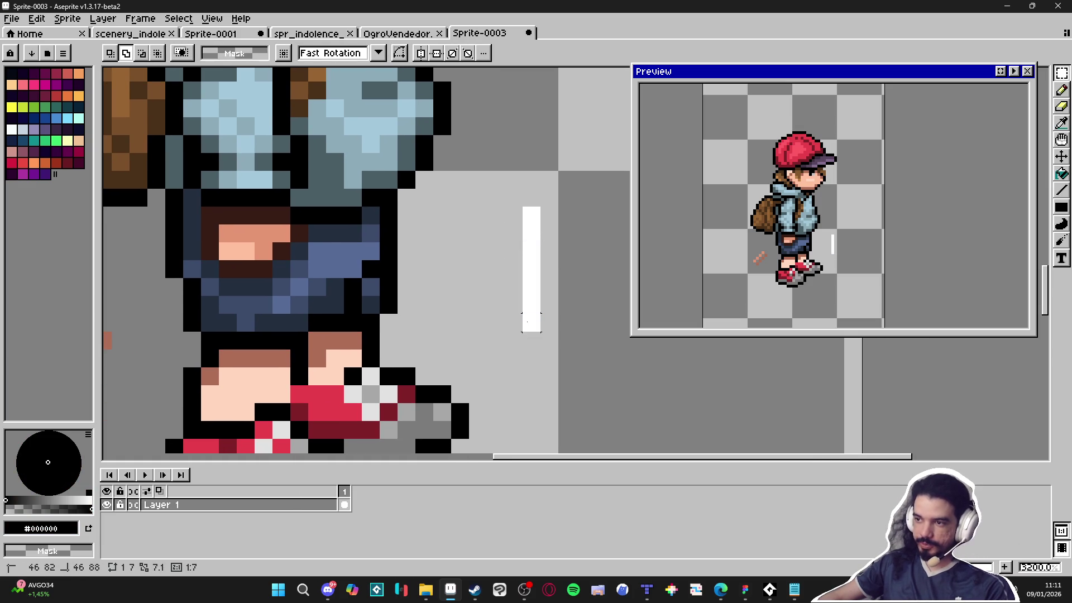
click(460, 376)
mouse_move(474, 590)
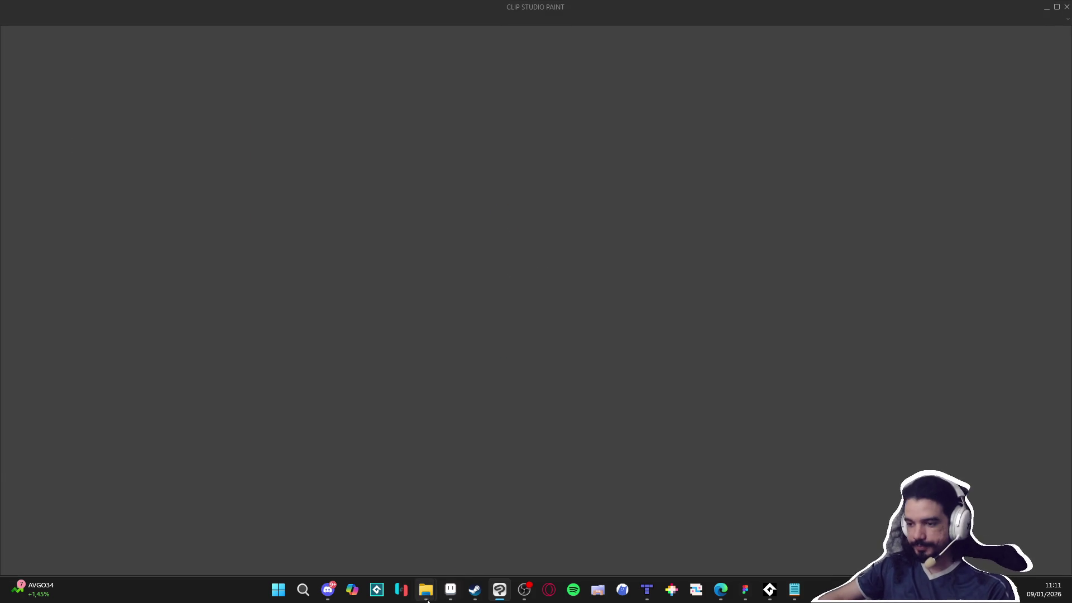
Bring up the indolencia folder, open Imagens, and minimise the file browser.
mouse_move(424, 593)
click(365, 528)
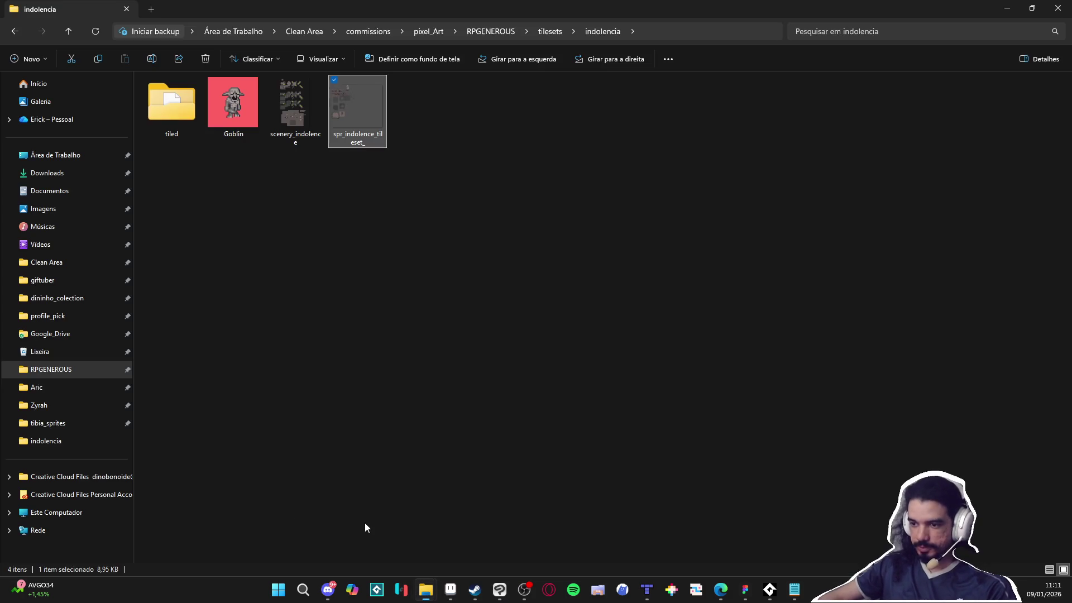
click(40, 210)
key(super+Down)
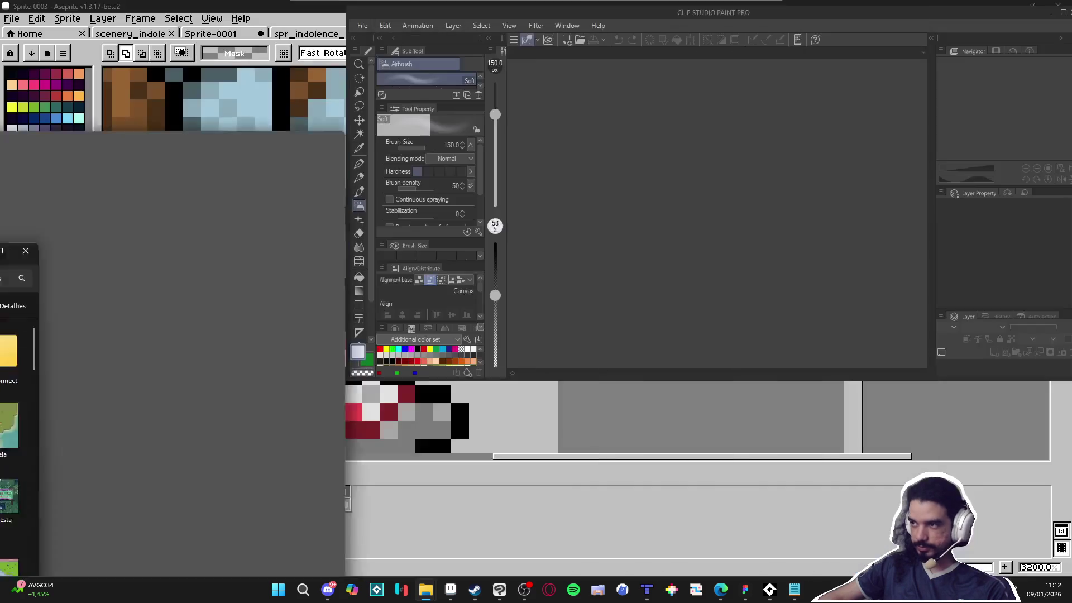
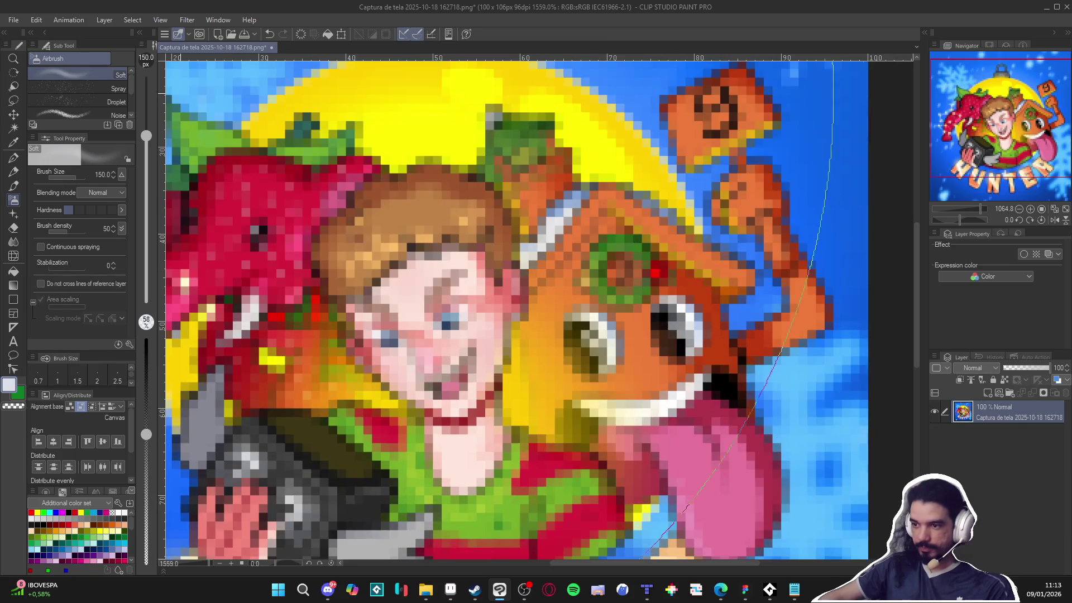
Zoom in on the boy's face and select the G-pen at 0.7 px.
click(38, 79)
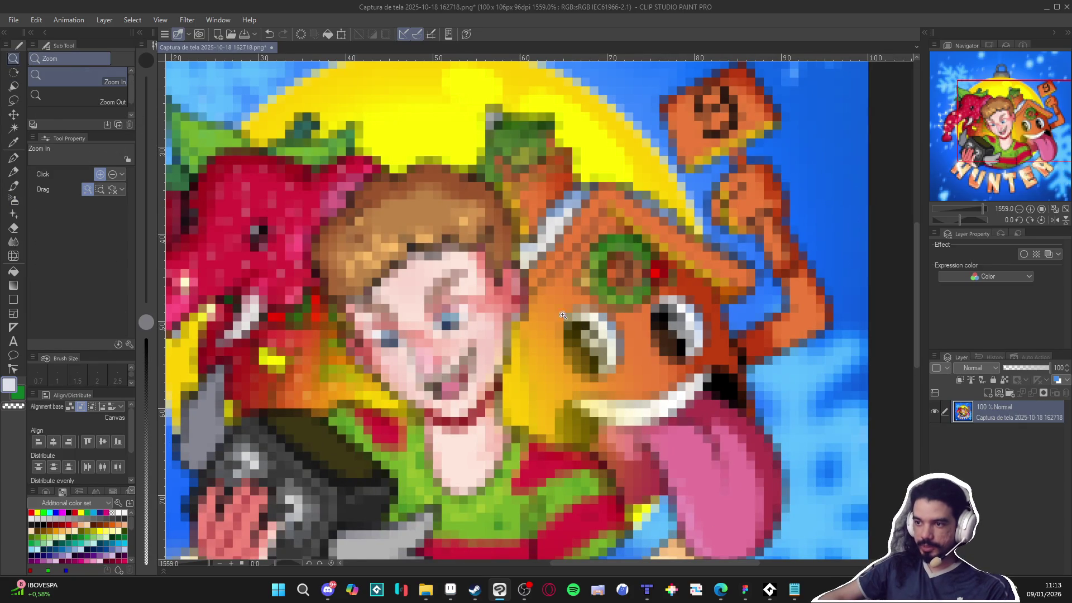
scroll(445, 315, up, 3)
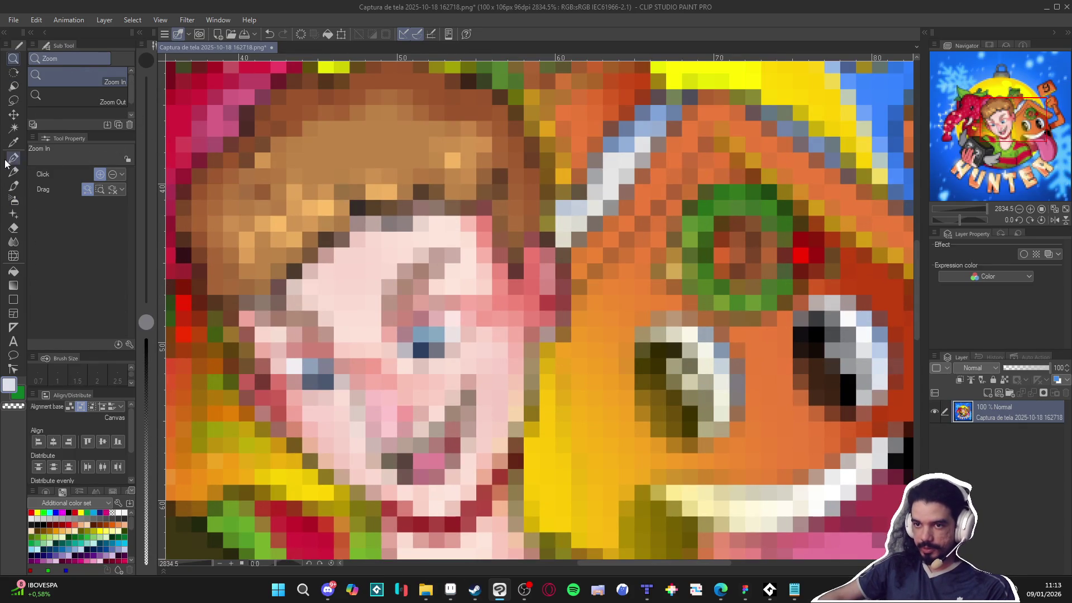
click(14, 172)
scroll(538, 310, up, 1)
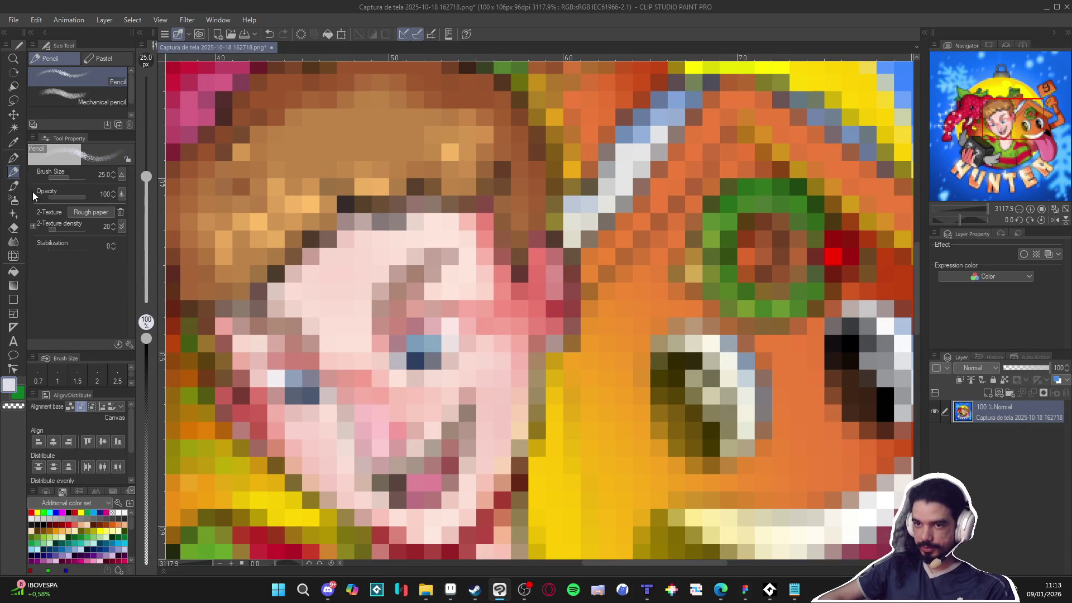
click(13, 158)
scroll(544, 214, down, 12)
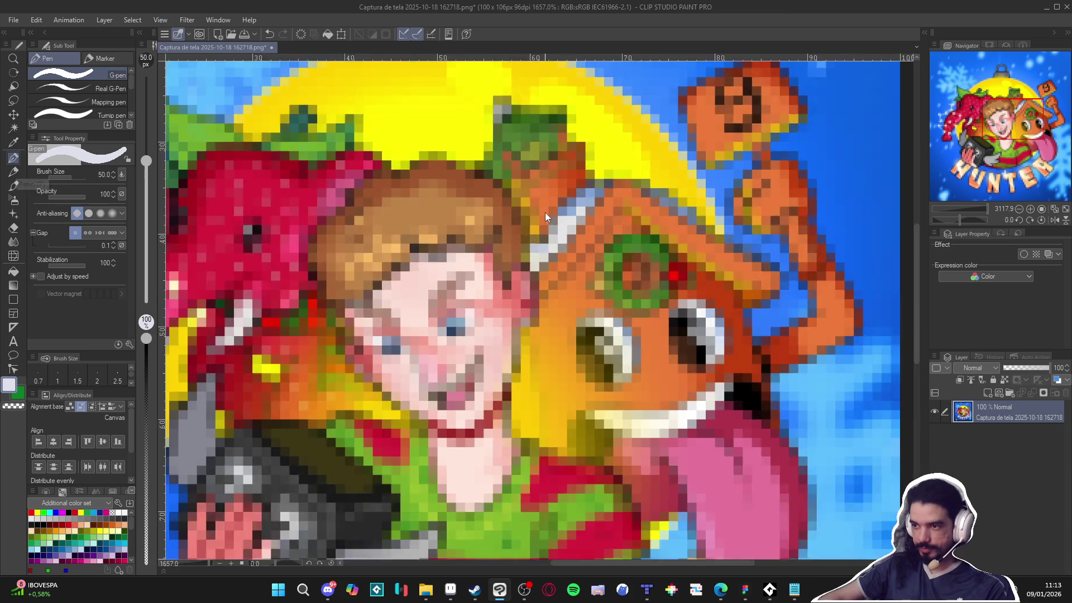
scroll(505, 267, up, 2)
click(38, 375)
scroll(544, 275, up, 2)
scroll(543, 275, up, 3)
Eyedrop the skin pink and paint three pixels down the right face edge.
alt+click(522, 249)
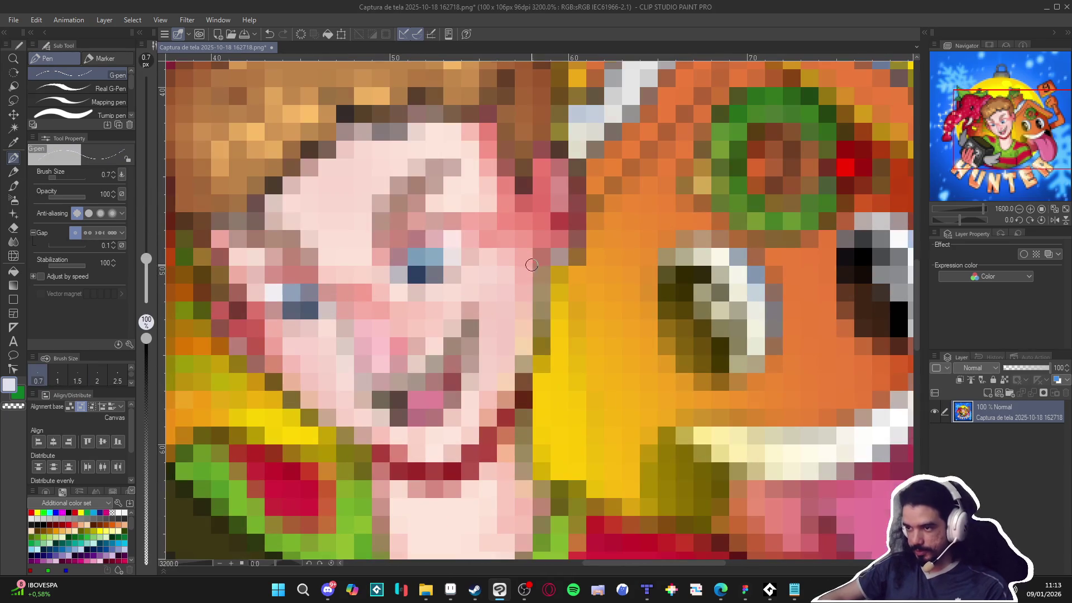
click(562, 256)
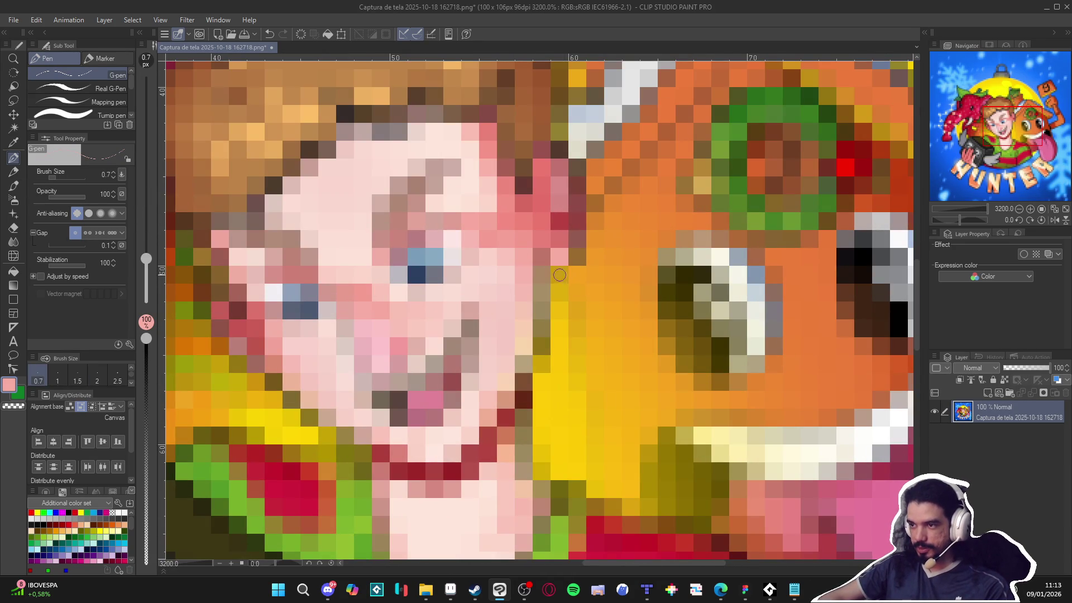
click(559, 275)
click(559, 292)
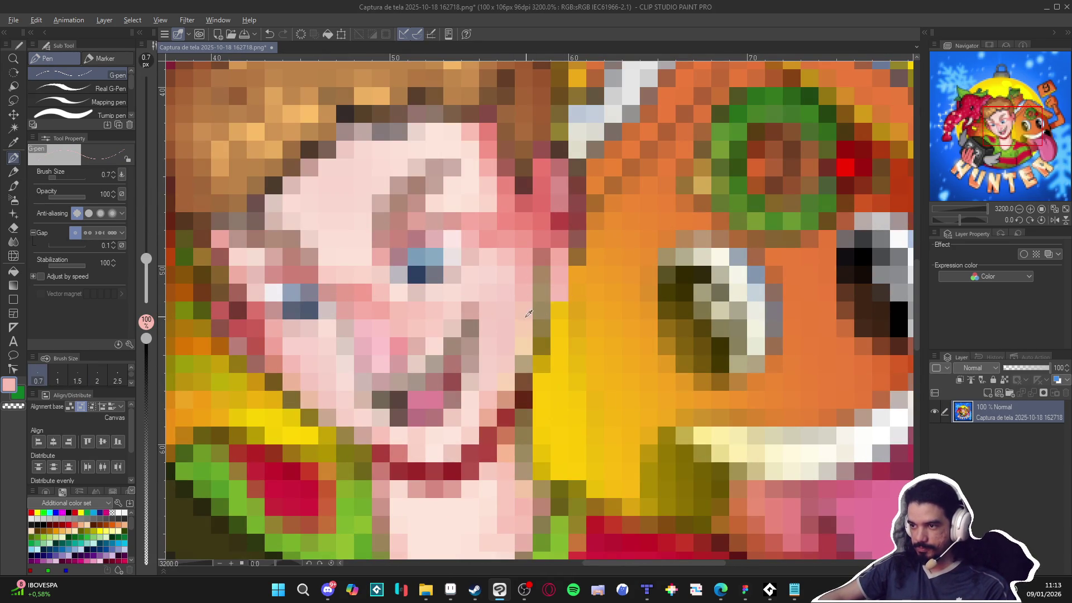
scroll(526, 322, down, 5)
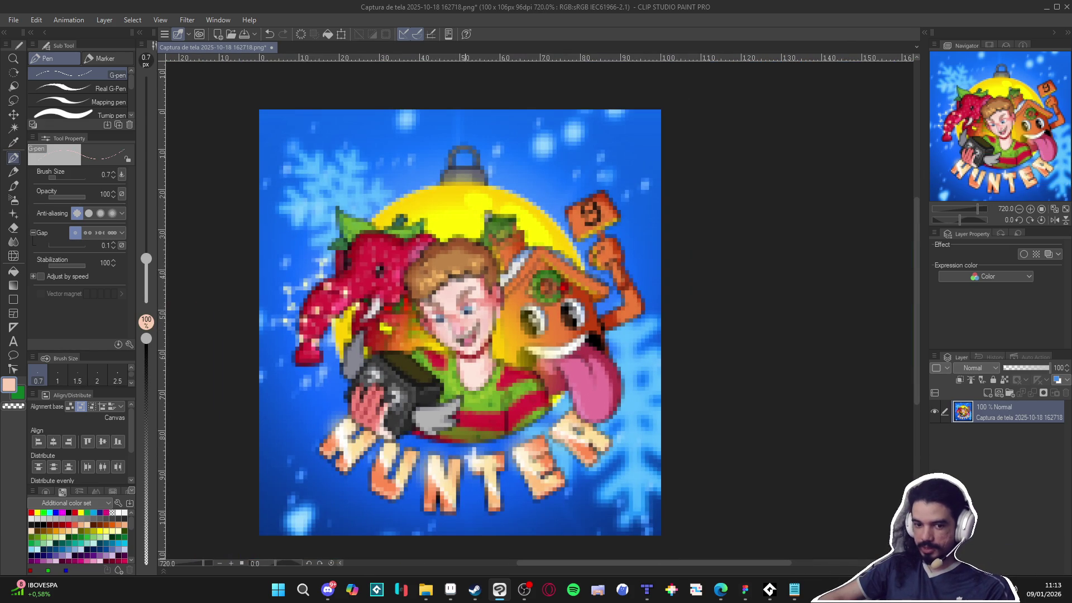
click(454, 592)
scroll(509, 406, down, 2)
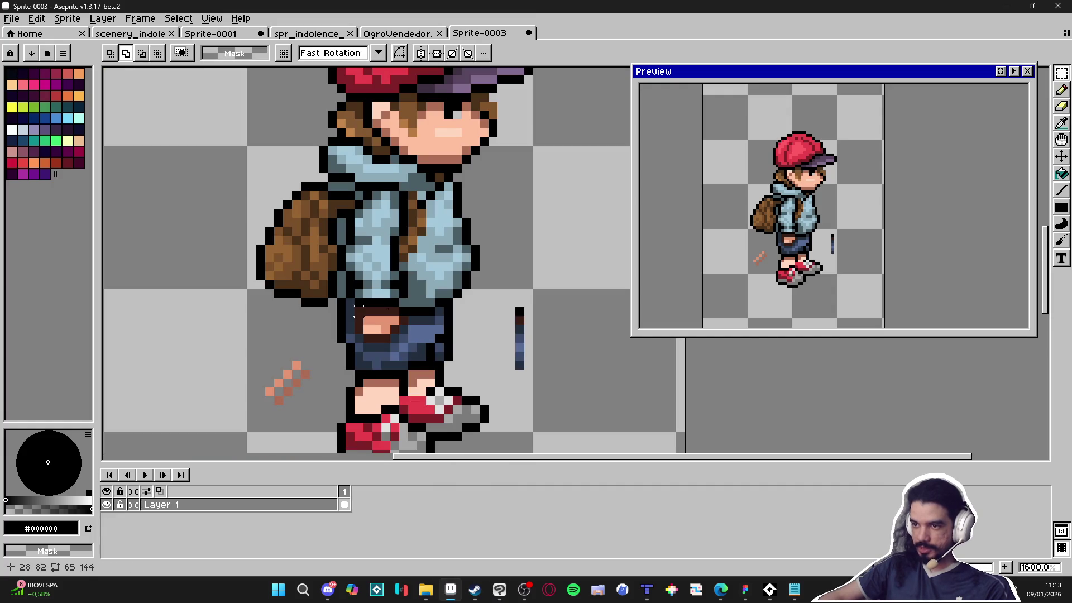
scroll(528, 350, up, 4)
scroll(315, 360, down, 4)
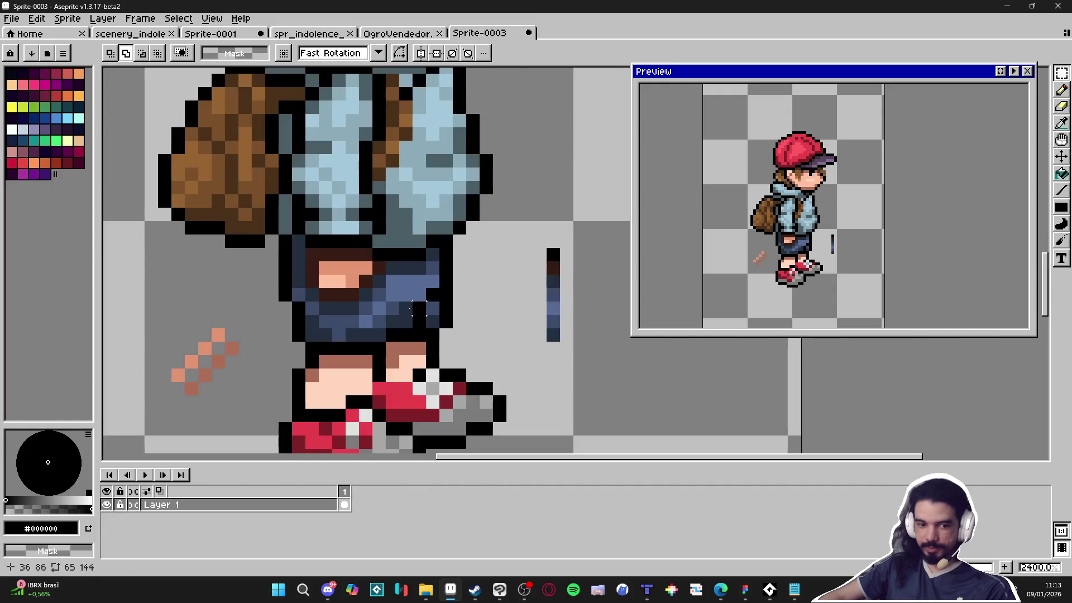
scroll(313, 372, down, 1)
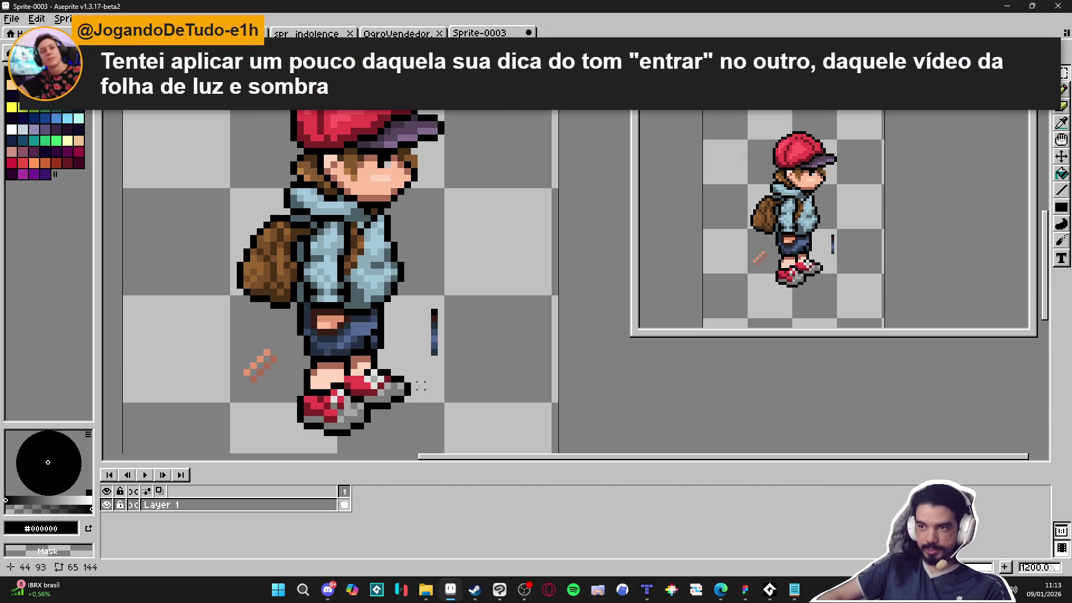
scroll(421, 388, down, 4)
scroll(384, 333, up, 4)
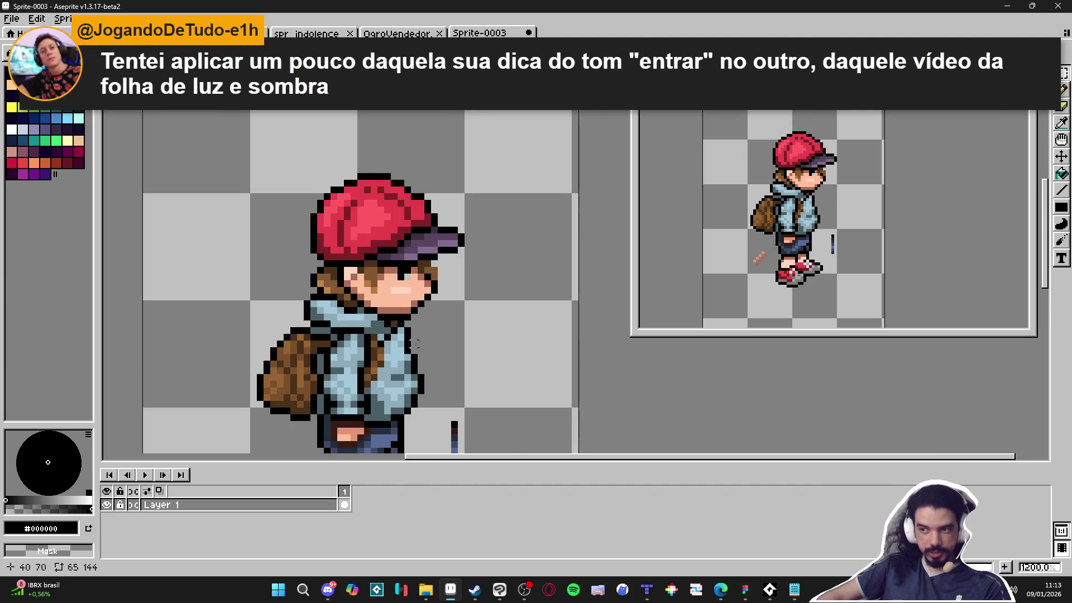
scroll(434, 269, down, 2)
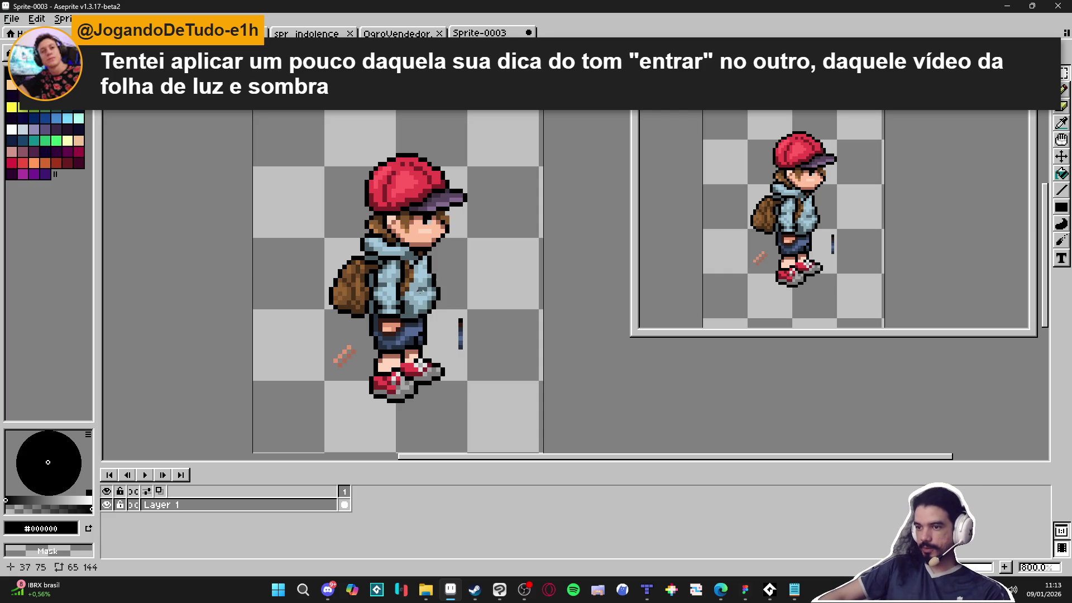
scroll(422, 288, up, 3)
scroll(365, 221, up, 3)
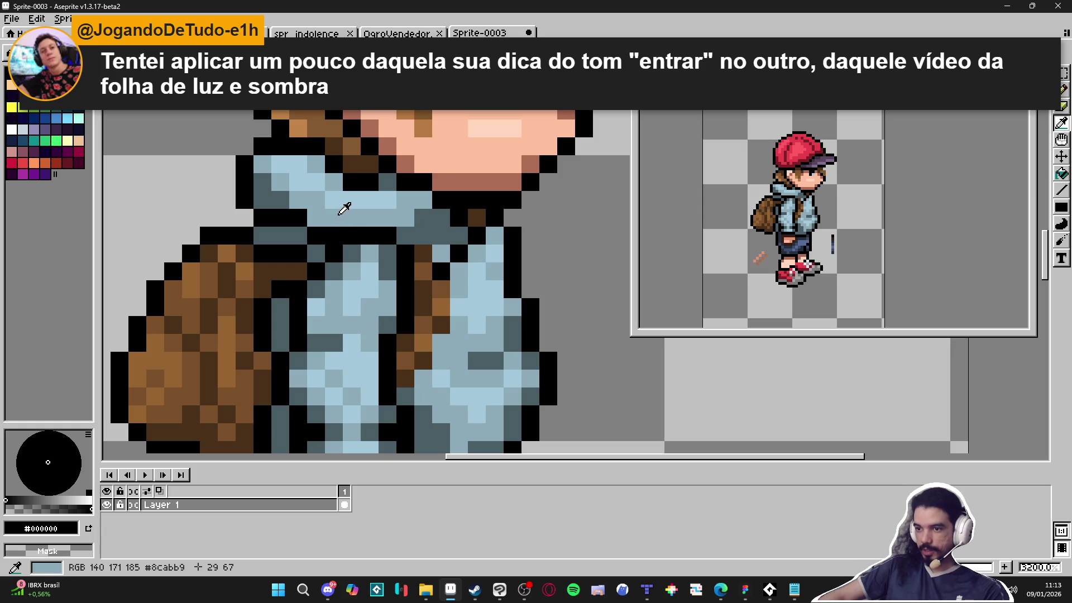
Flood-fill the hoodie's collar and mid-tone shading with flat light blue #a2c8da.
alt+click(352, 220)
alt+click(349, 196)
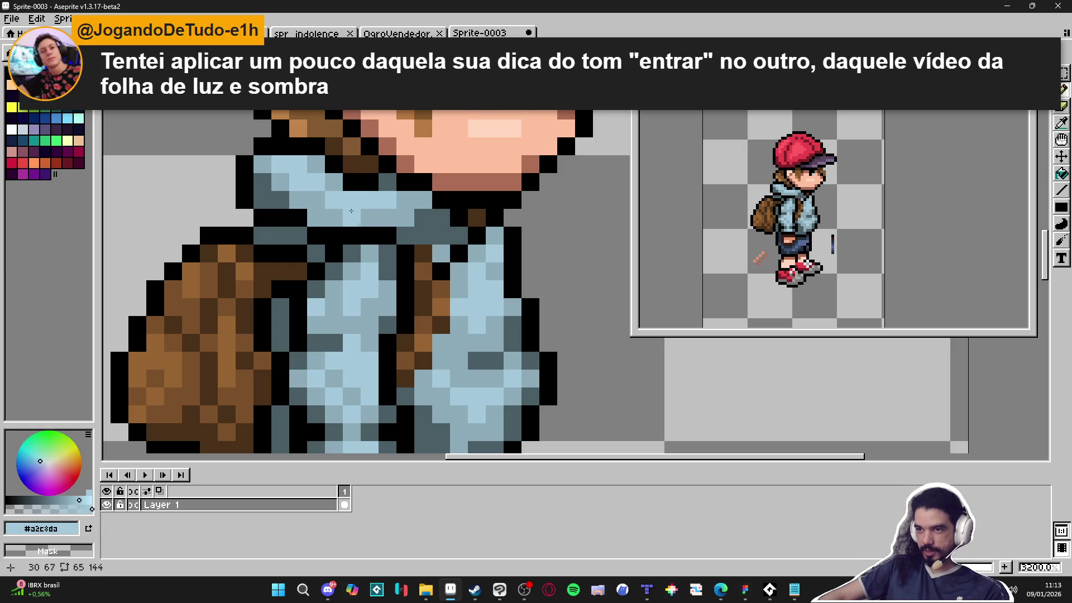
key(g)
click(362, 220)
scroll(362, 220, down, 1)
key(ctrl+z)
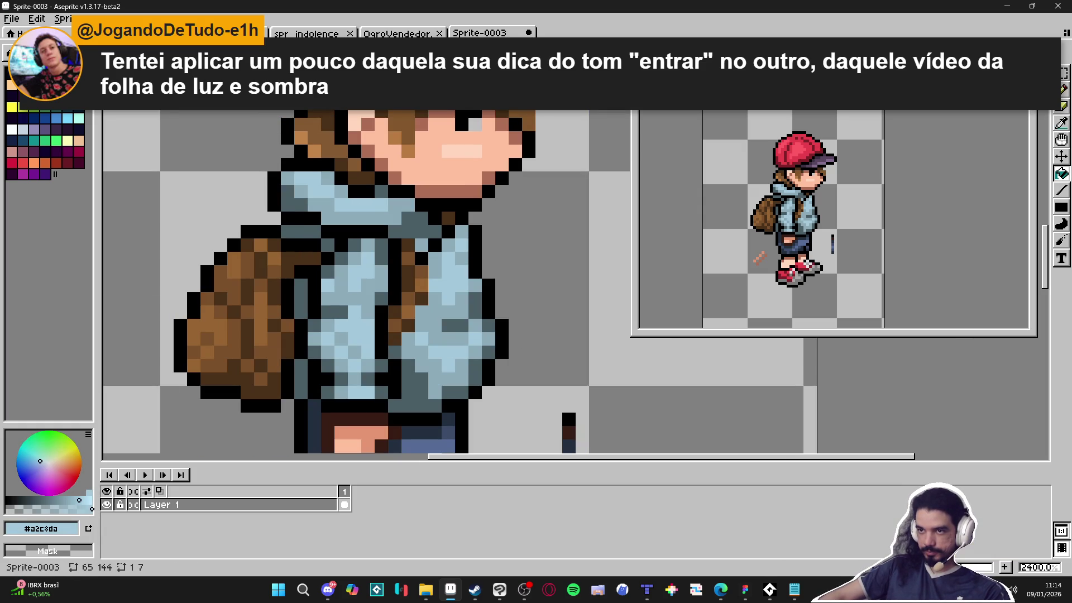
click(361, 220)
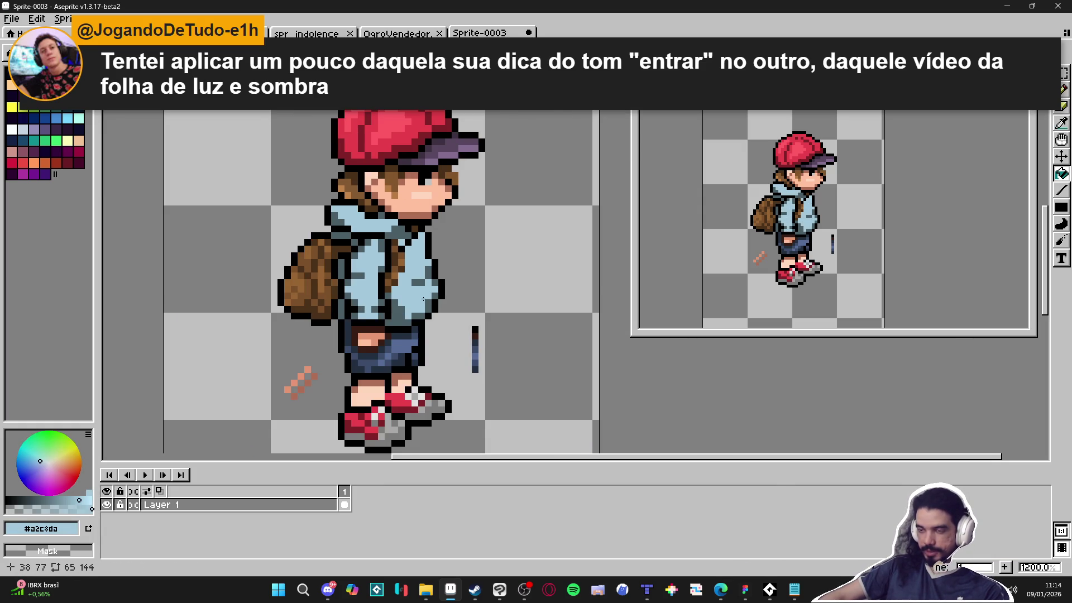
scroll(423, 300, down, 3)
scroll(408, 293, up, 5)
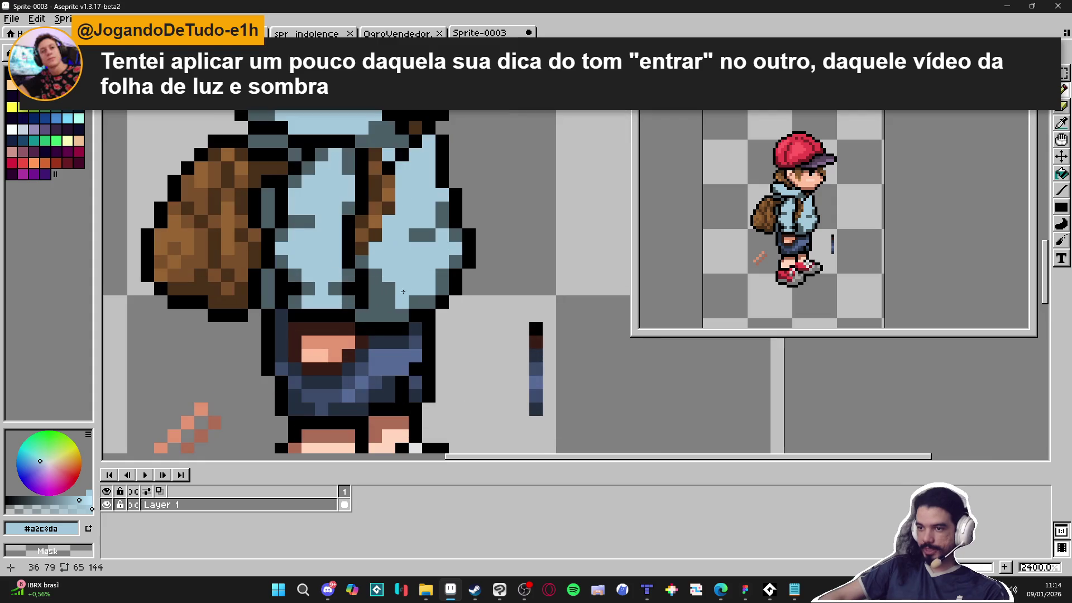
Try a dark grey-blue #4b5f67 outline pixel on the hoodie, then undo it.
alt+click(391, 296)
scroll(408, 302, down, 3)
scroll(414, 308, up, 4)
click(394, 326)
key(ctrl+z)
scroll(372, 335, down, 3)
scroll(372, 302, up, 2)
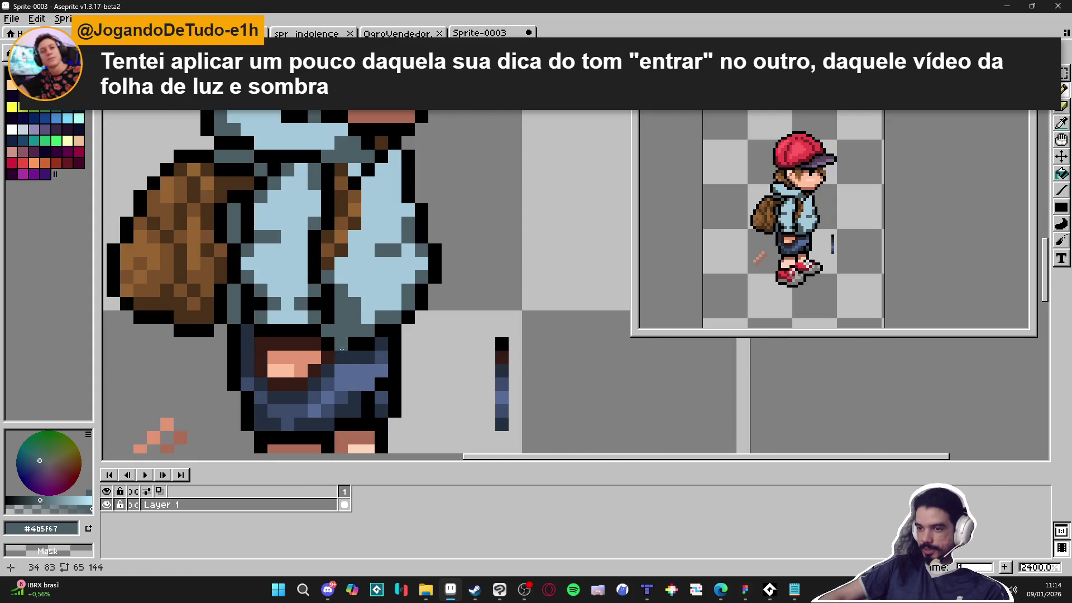
scroll(372, 298, down, 3)
scroll(357, 307, up, 2)
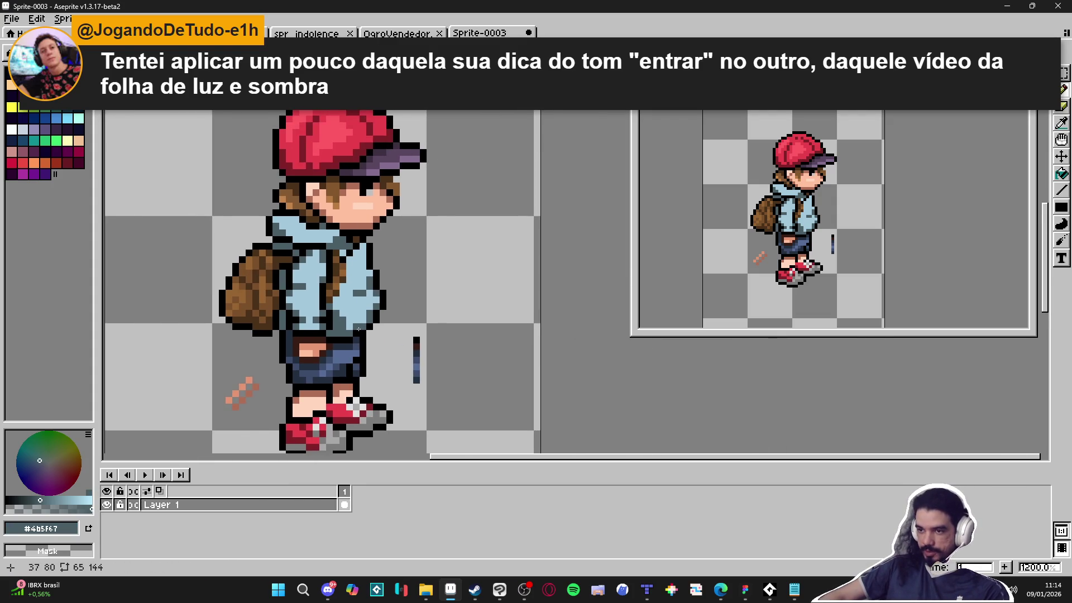
Fill the remaining dark hoodie pixels with light blue #a2c8da.
alt+click(347, 318)
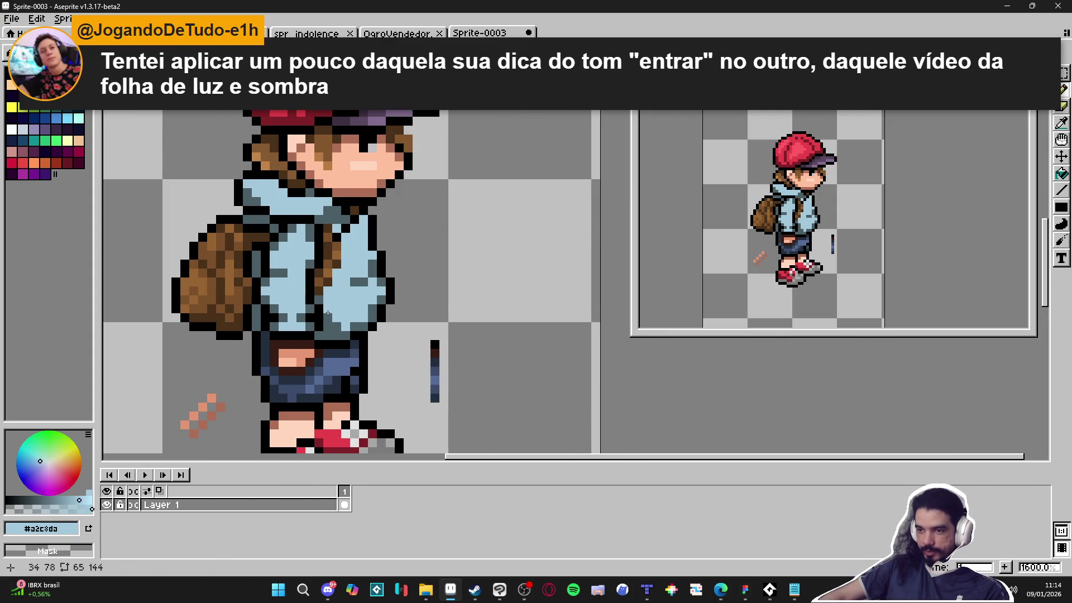
click(46, 509)
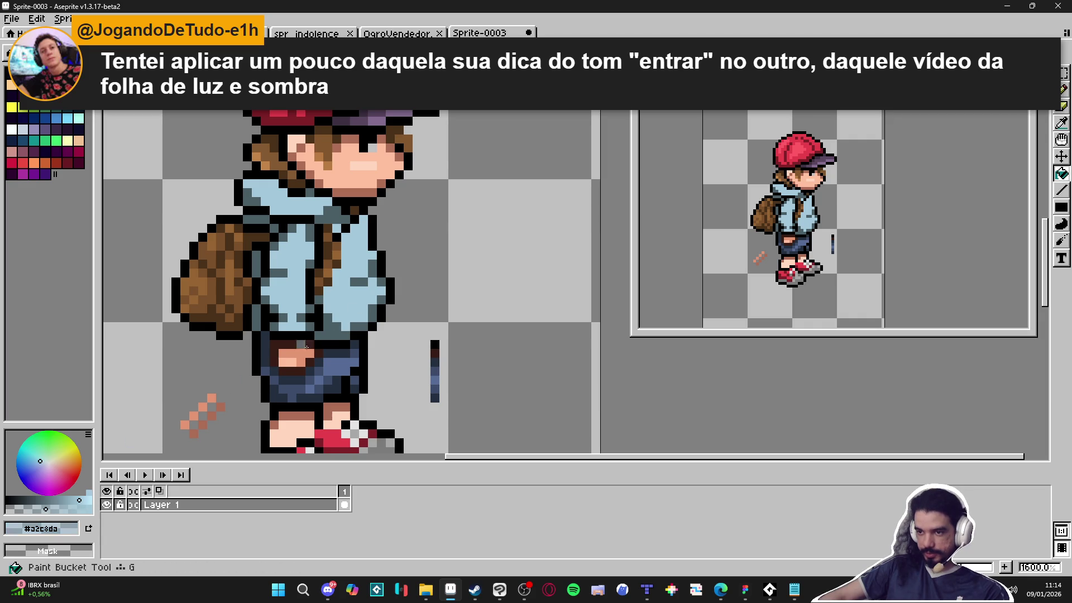
key(g)
click(328, 333)
Sample the hoodie's #73909c shadow, light blue, collar grey-blue and black outline colours.
alt+click(342, 321)
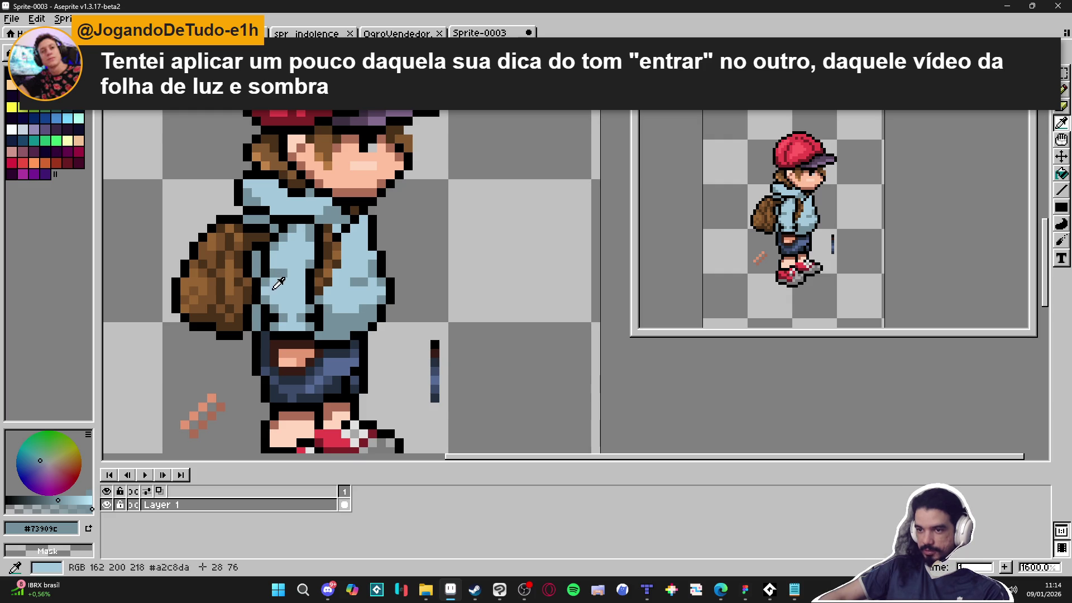
alt+click(299, 271)
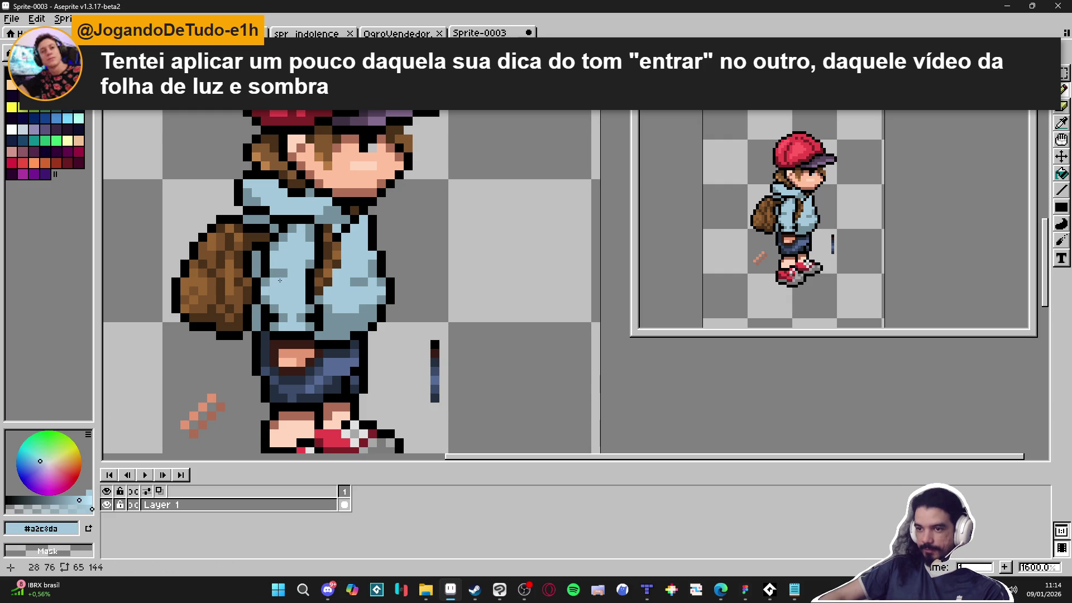
alt+click(292, 218)
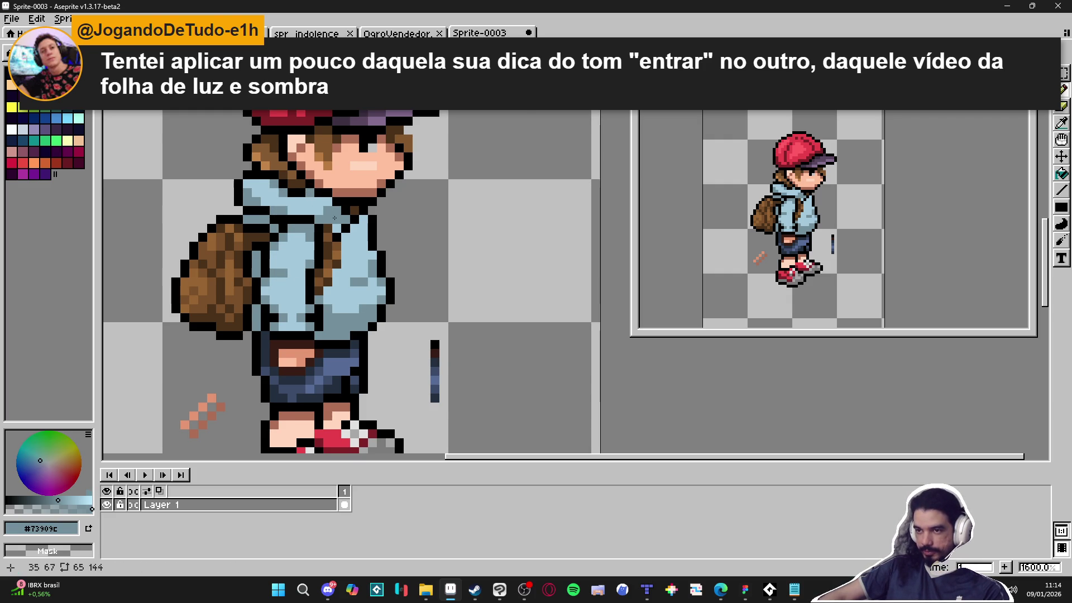
scroll(319, 201, up, 2)
alt+click(373, 229)
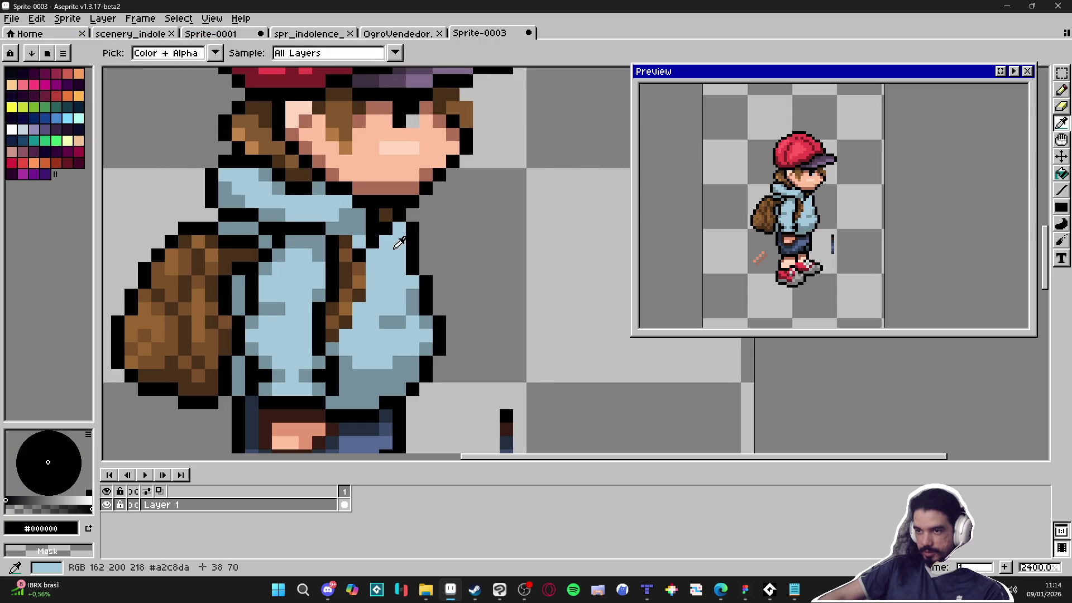
Paint one hoodie pixel black and bring the lower hoodie and shorts into view.
alt+click(386, 229)
key(x)
click(321, 188)
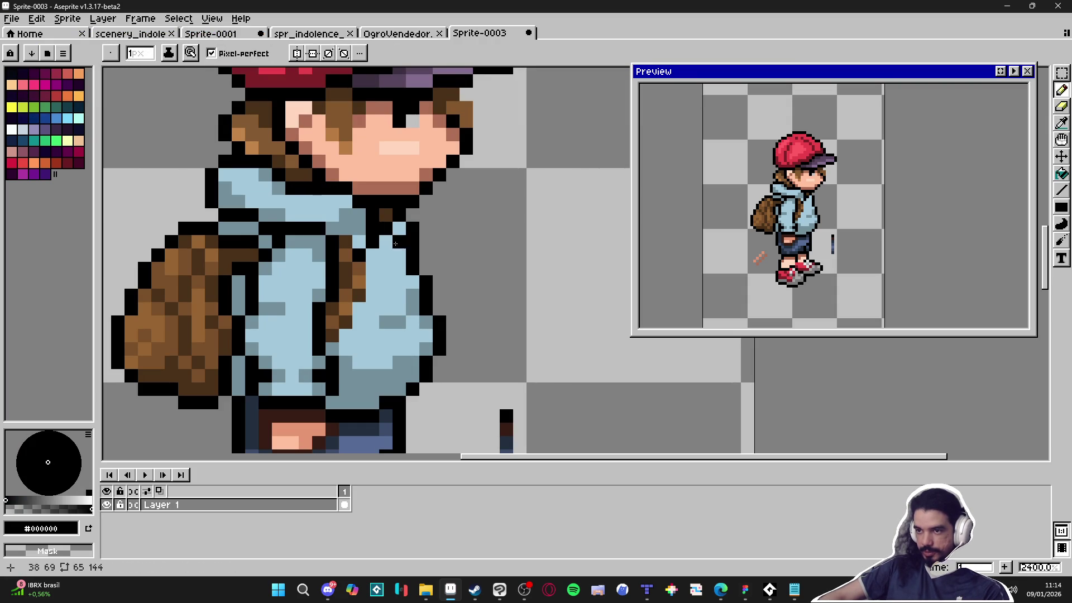
key(x)
drag(332, 352, 358, 301)
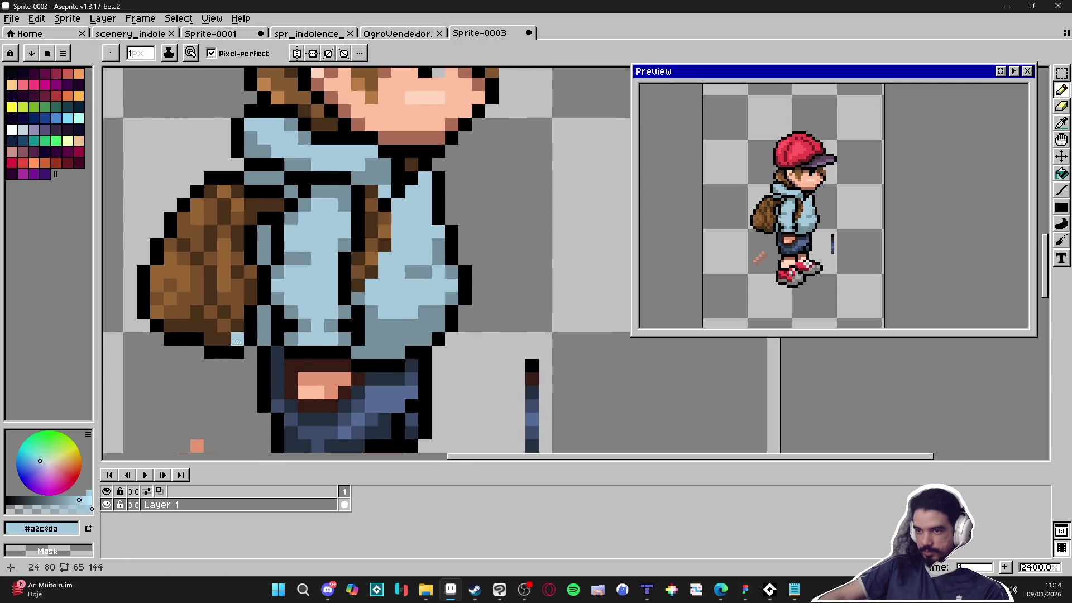
scroll(287, 335, down, 3)
scroll(271, 301, up, 2)
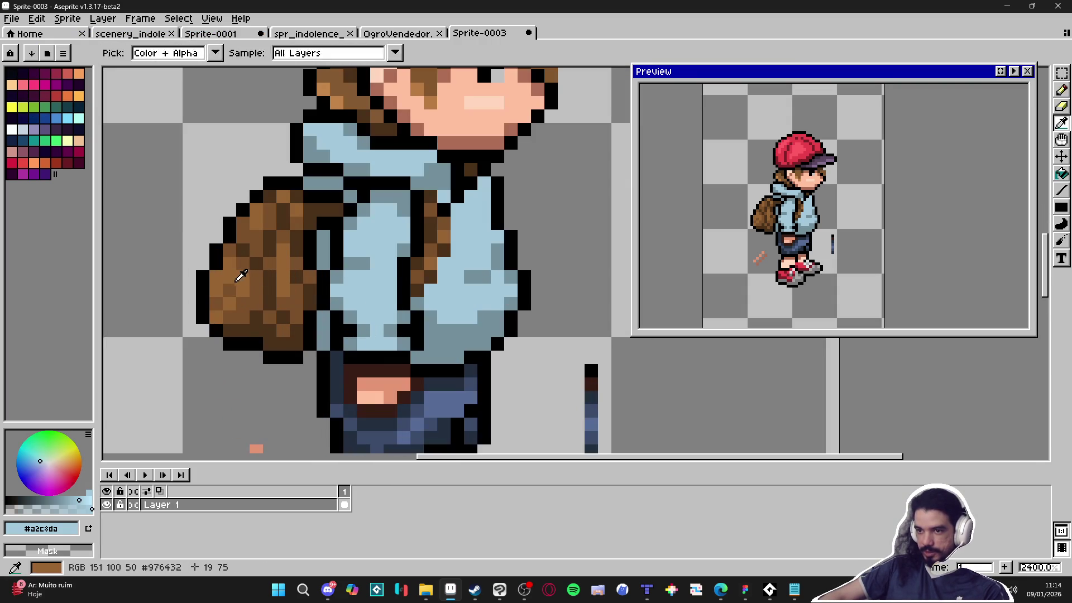
Add a backpack-brown pixel onto the hoodie.
alt+click(239, 279)
click(371, 286)
alt+click(419, 316)
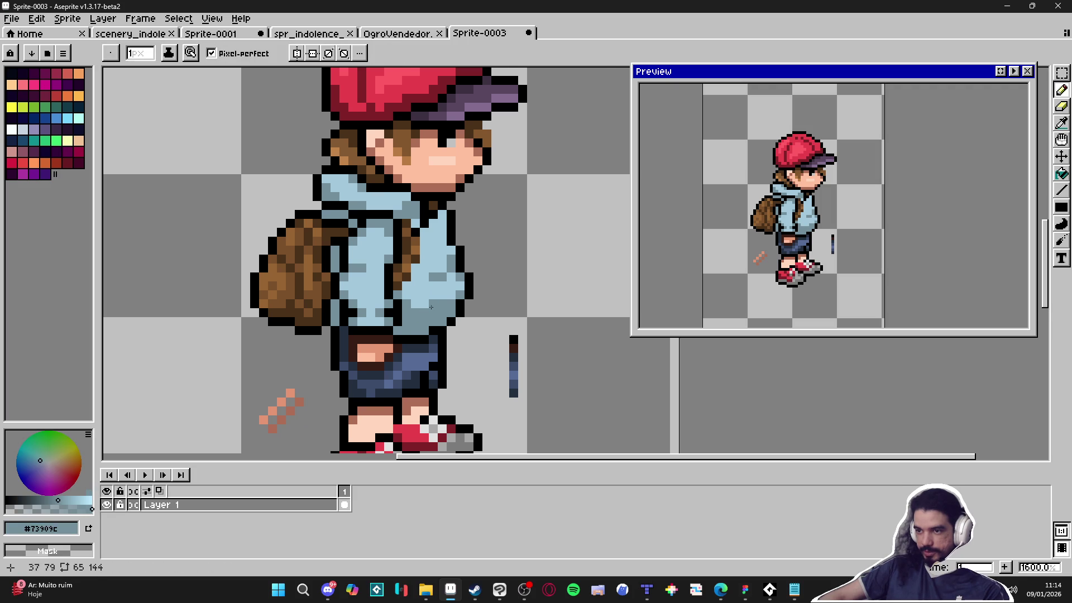
scroll(441, 316, down, 2)
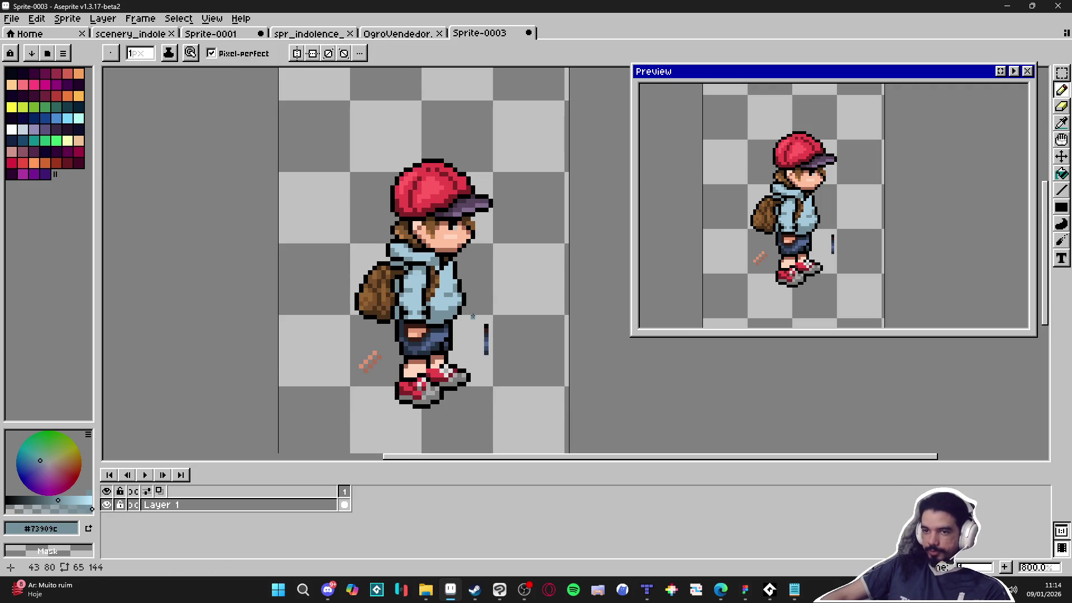
scroll(451, 251, up, 3)
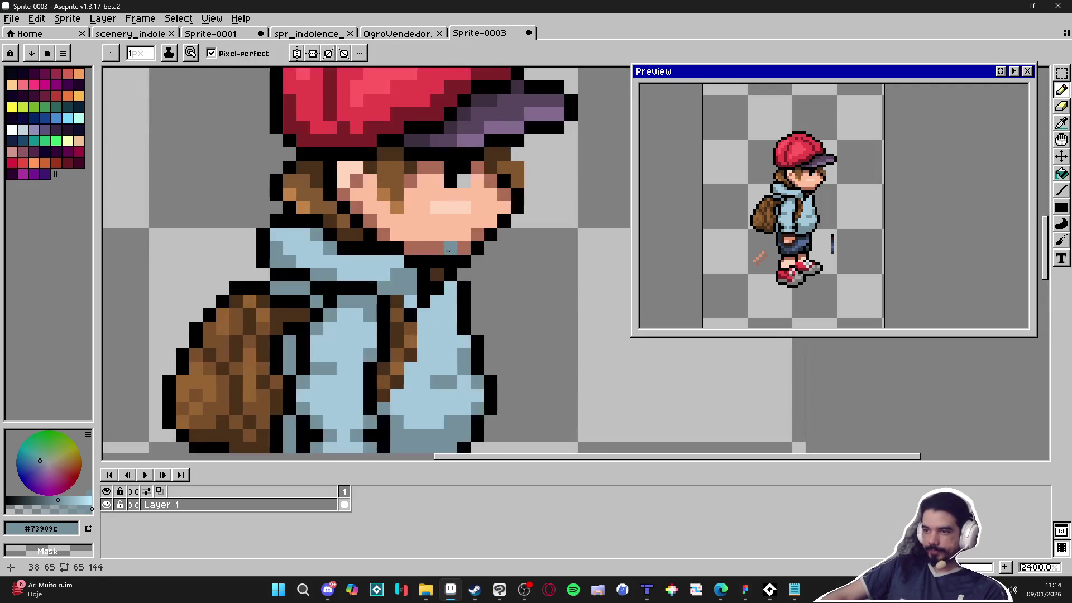
Pick the light skin colour from the face and return to the Pencil tool.
alt+click(444, 234)
scroll(407, 268, down, 1)
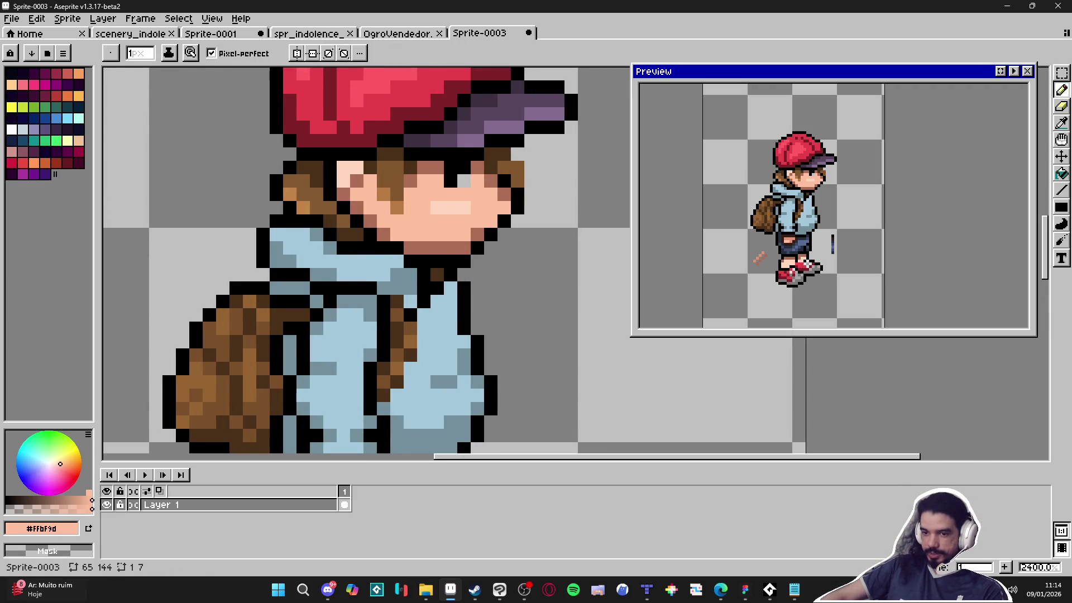
key(g)
scroll(435, 248, up, 2)
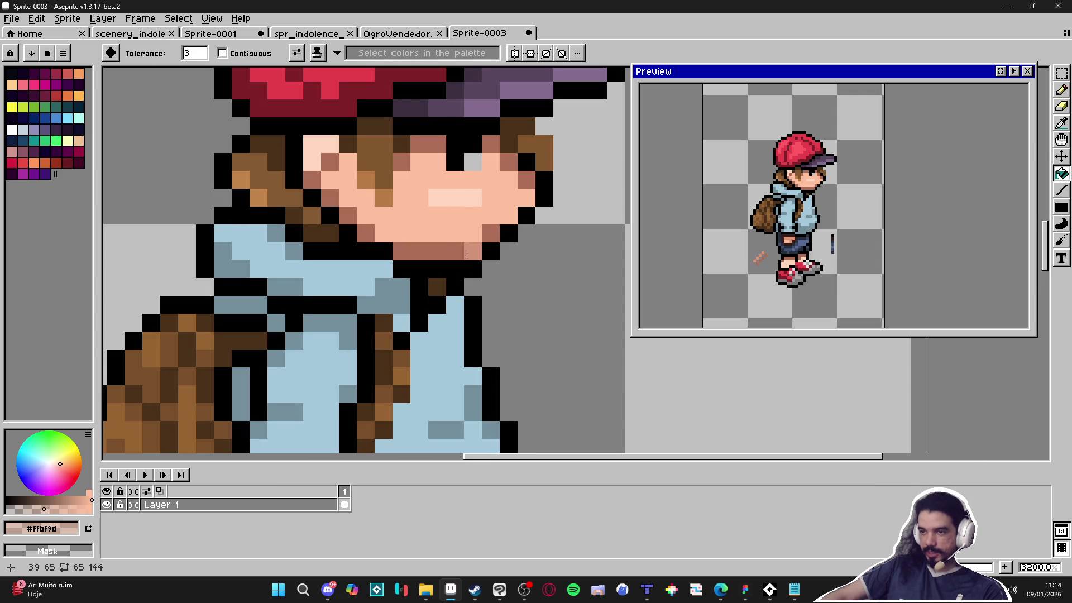
scroll(417, 261, down, 4)
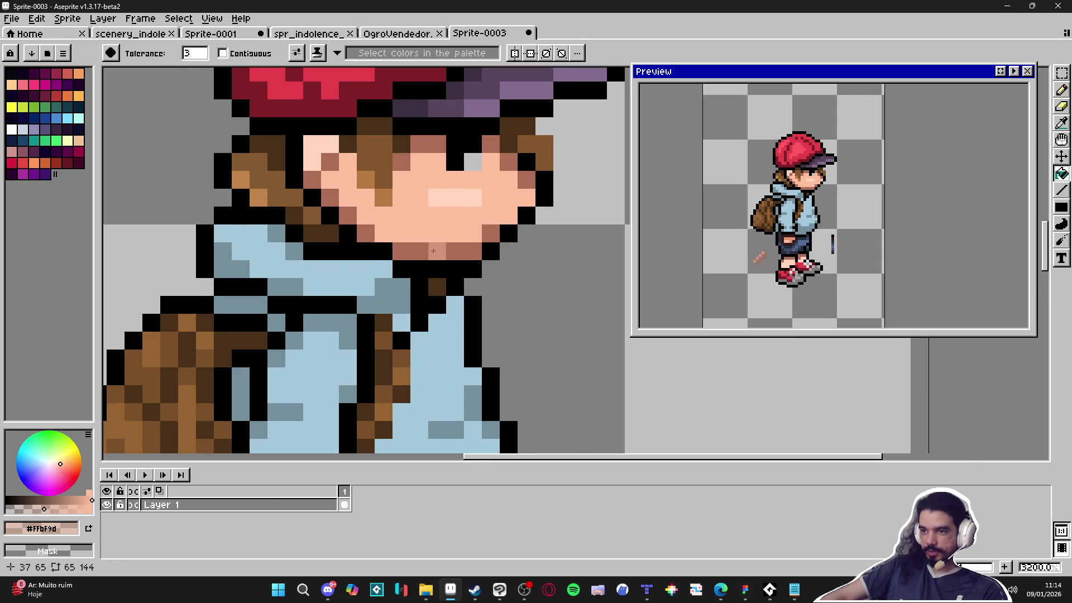
key(b)
scroll(433, 260, up, 4)
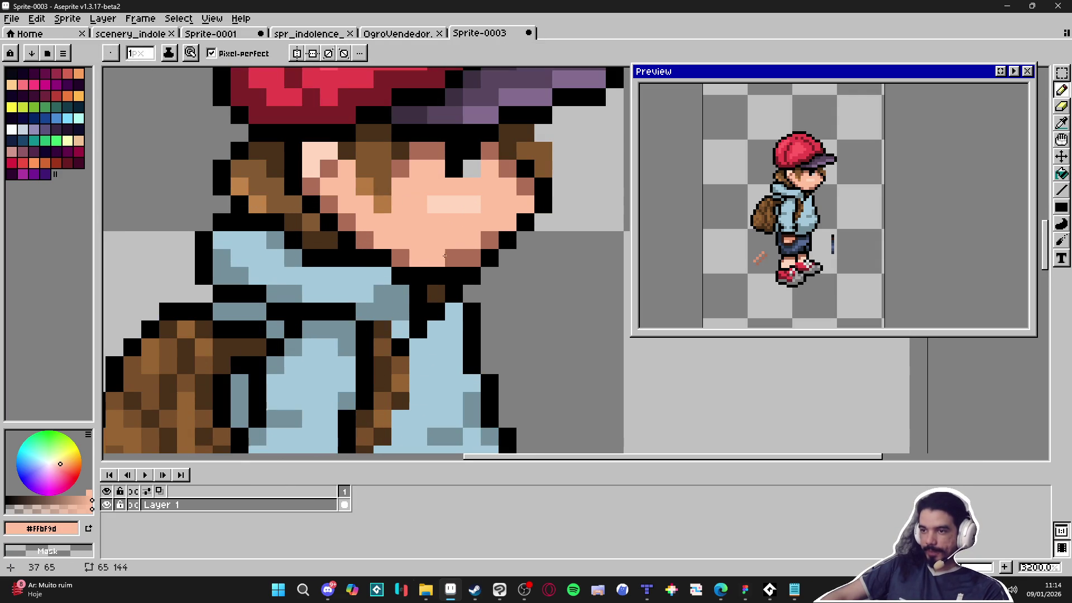
scroll(444, 268, down, 1)
scroll(430, 257, up, 1)
Paint a shadow pixel under the chin and pick the darker #d7977a skin tone.
key(alt)
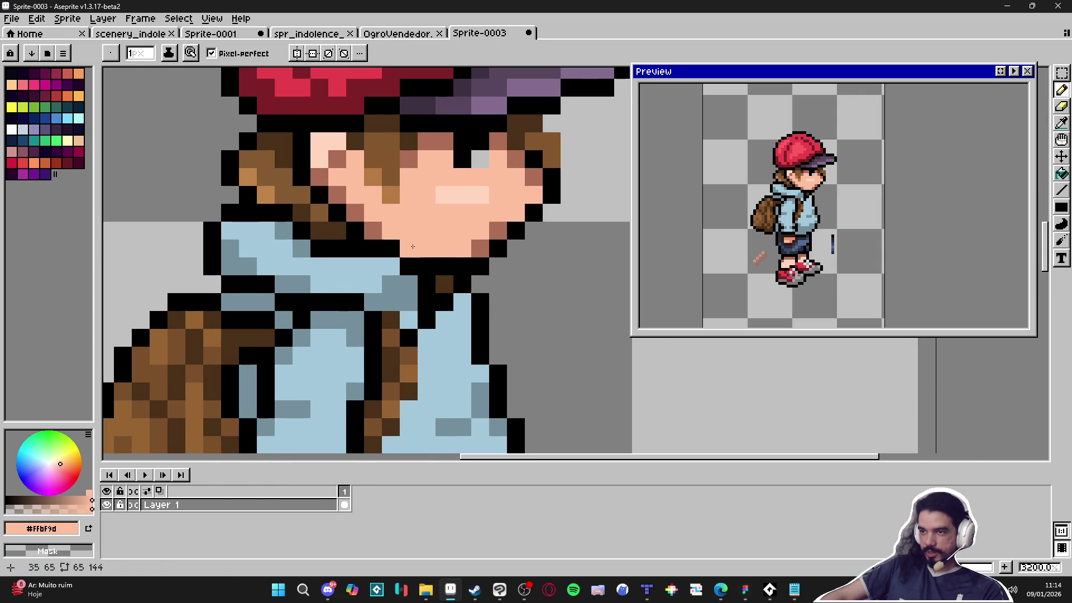
click(409, 249)
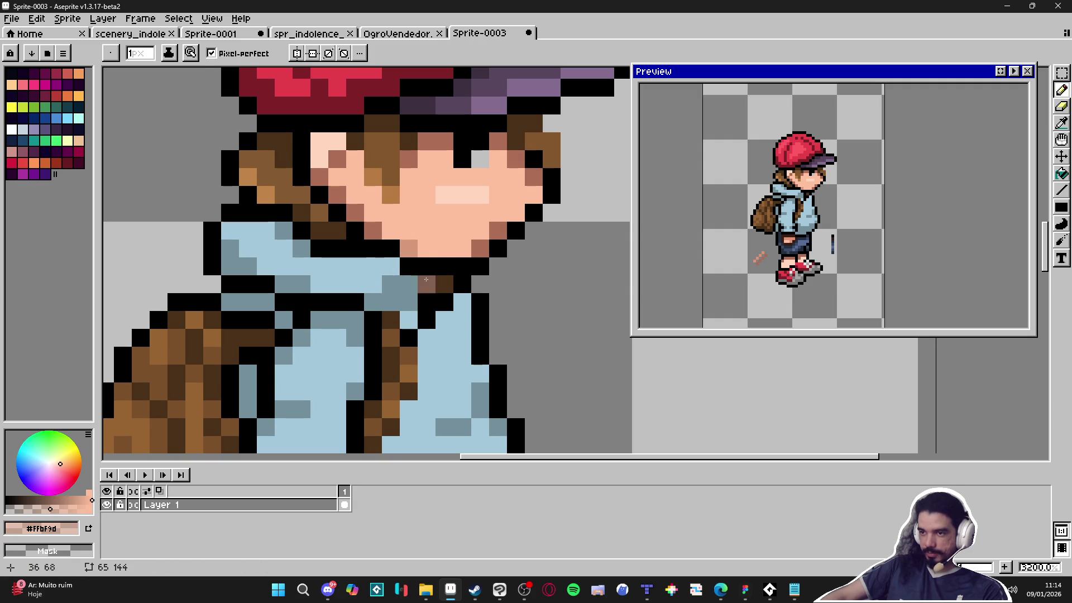
alt+click(480, 247)
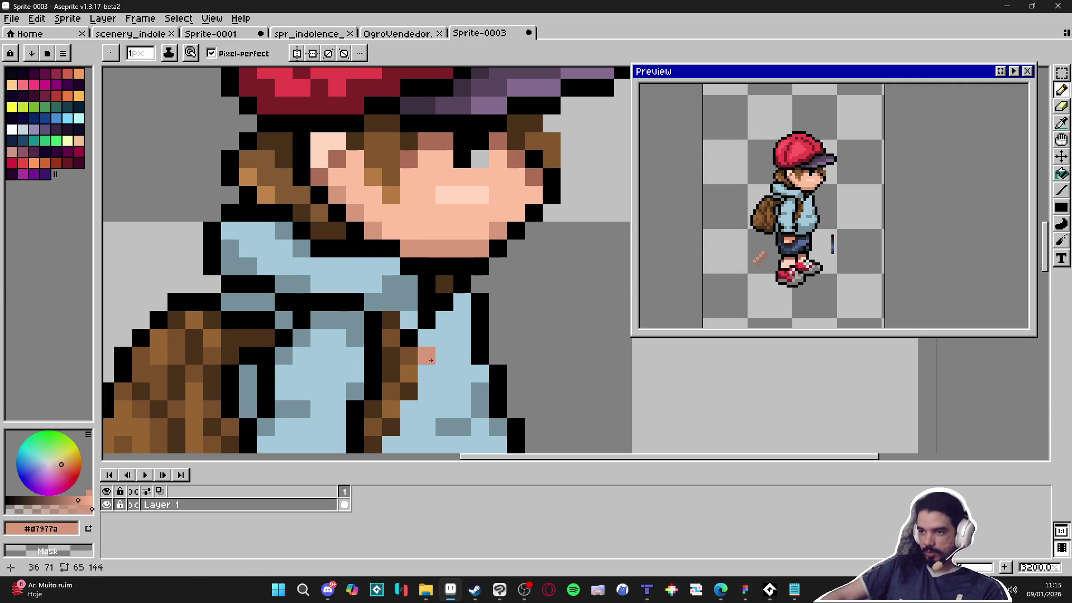
scroll(448, 340, down, 5)
scroll(429, 320, up, 4)
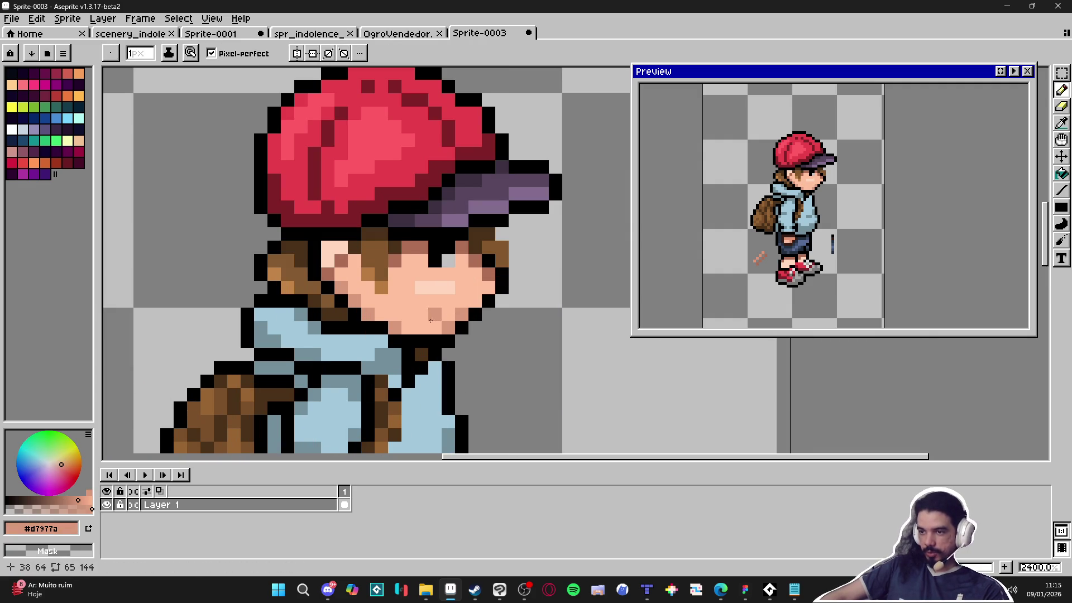
scroll(416, 331, down, 3)
scroll(439, 236, up, 2)
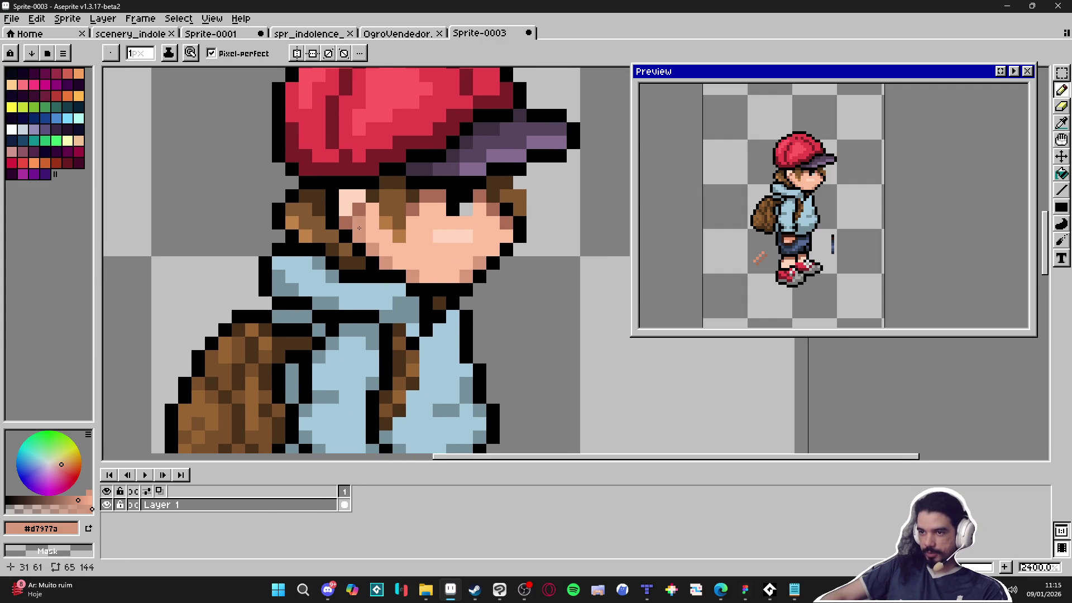
scroll(359, 228, down, 5)
scroll(449, 296, up, 1)
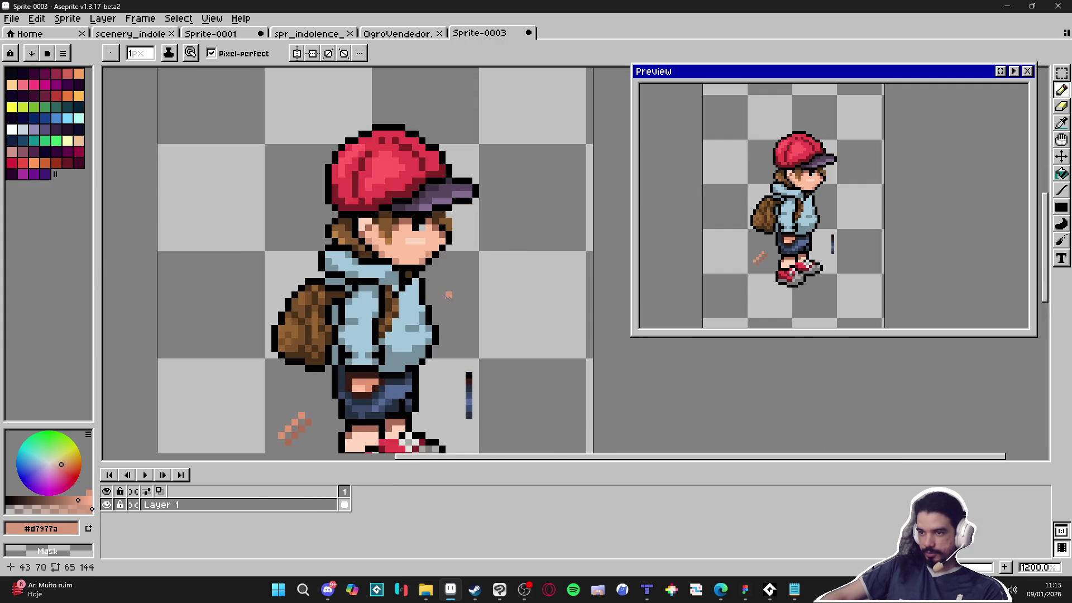
scroll(455, 281, up, 1)
scroll(453, 273, up, 1)
scroll(454, 271, down, 2)
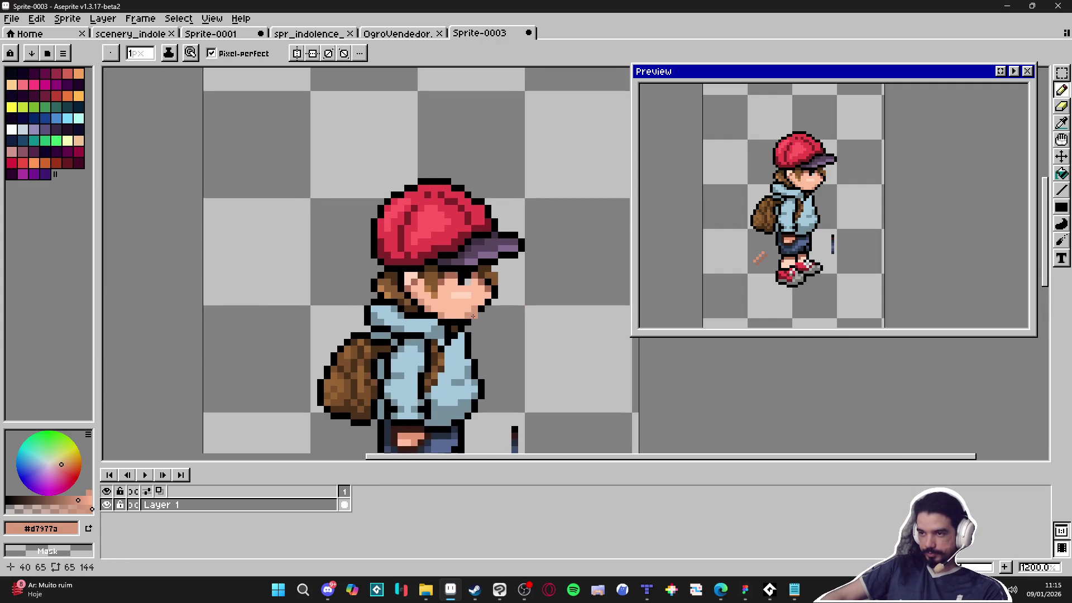
Paint the visor's underside with darker purple #3d3041.
scroll(451, 263, up, 1)
scroll(451, 263, up, 1)
alt+click(427, 252)
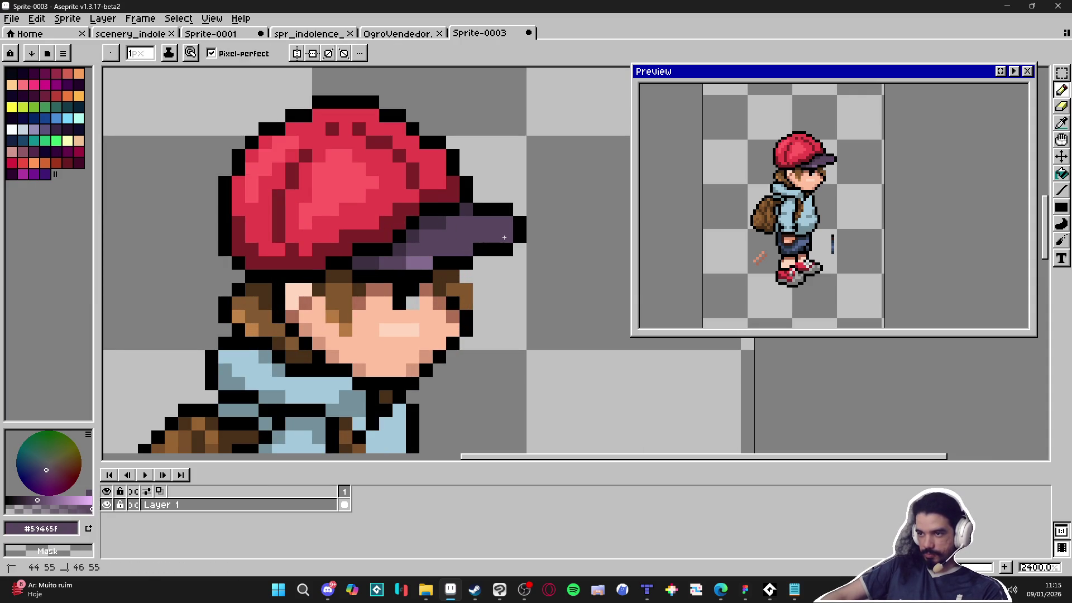
alt+click(409, 254)
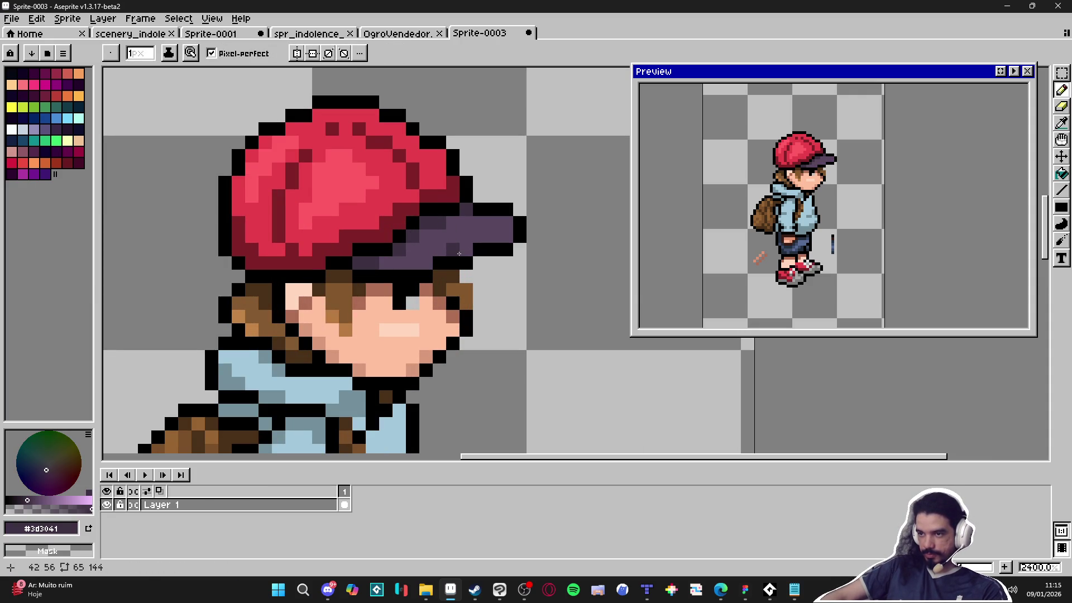
drag(441, 250, 412, 250)
click(409, 263)
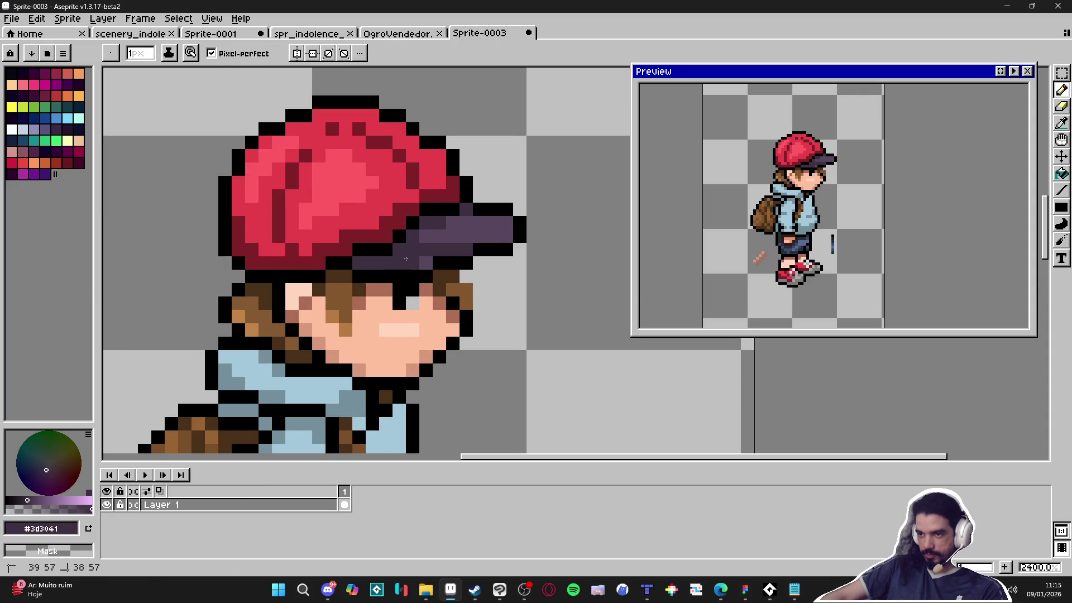
scroll(432, 261, down, 5)
scroll(450, 250, up, 8)
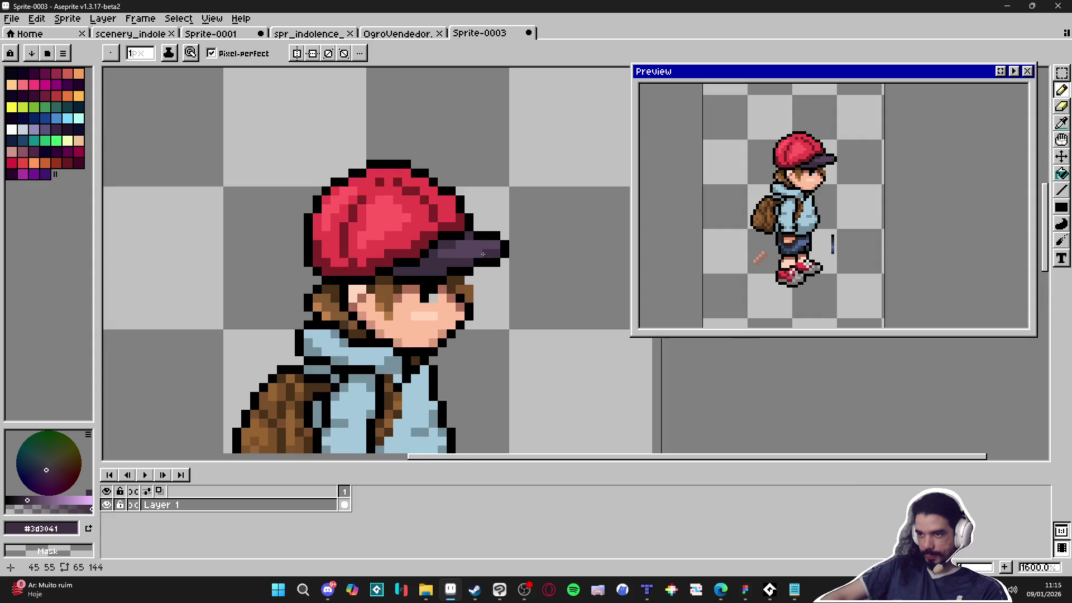
Restore the visor's lower edge pixels to the original purple #59465f.
alt+click(450, 251)
drag(379, 285, 346, 285)
click(321, 285)
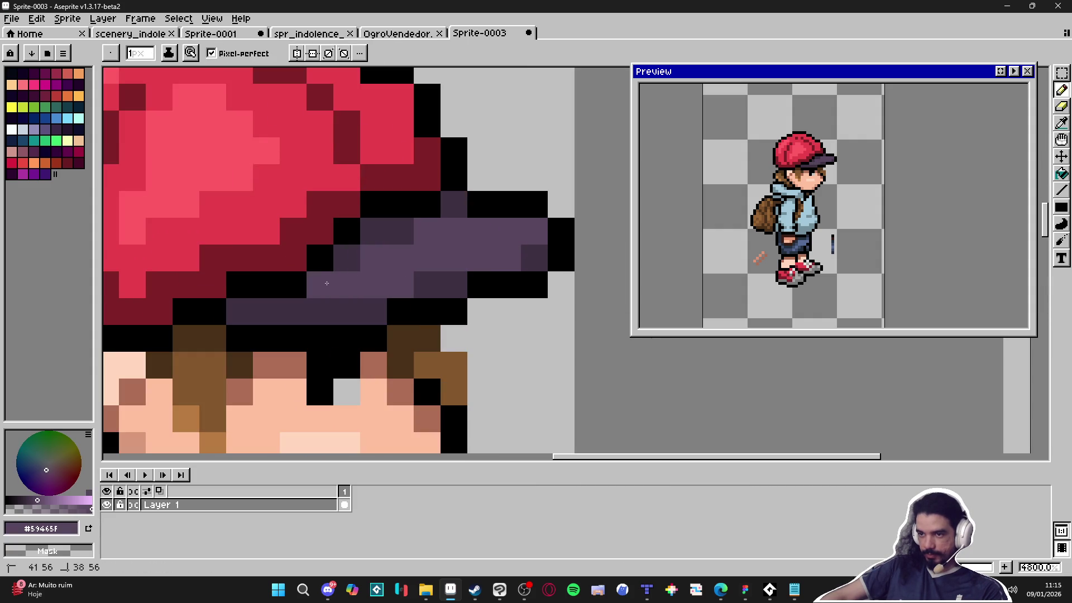
scroll(434, 357, down, 3)
scroll(434, 356, down, 3)
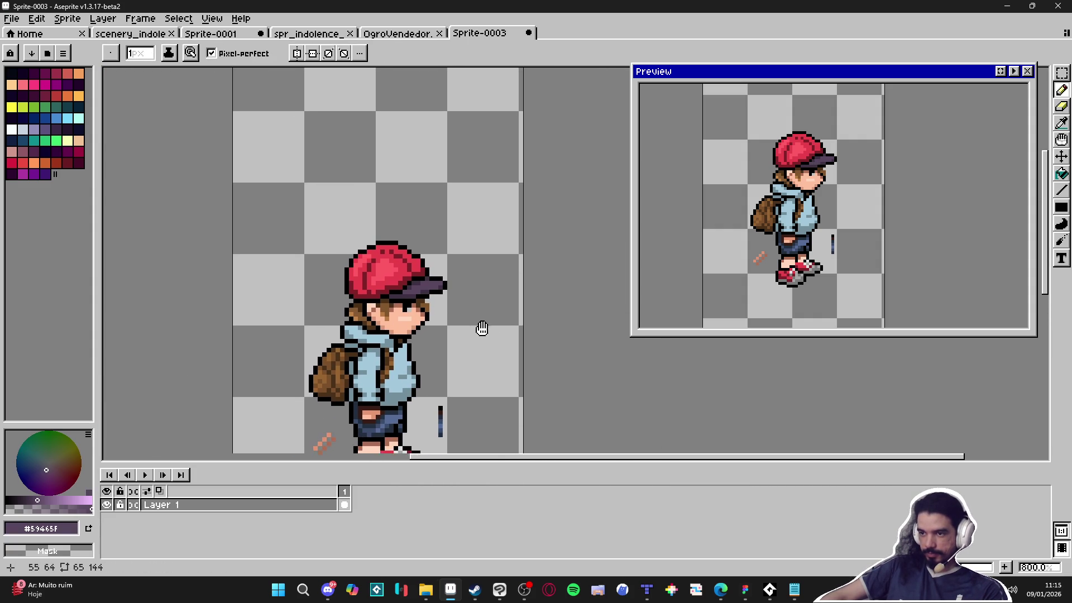
scroll(458, 307, down, 2)
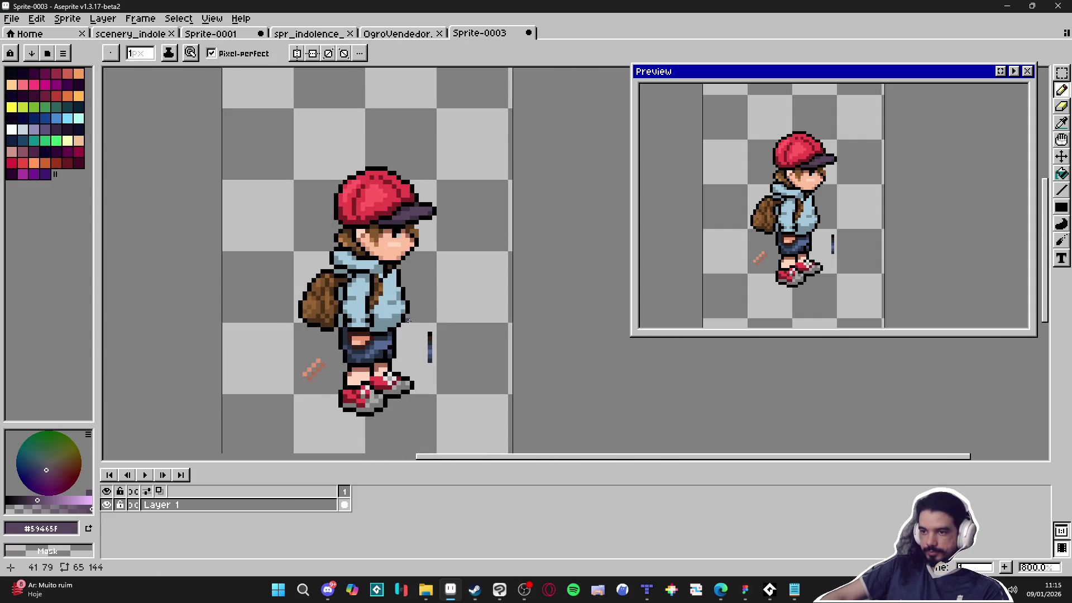
scroll(411, 329, up, 4)
scroll(411, 335, down, 4)
scroll(414, 357, up, 5)
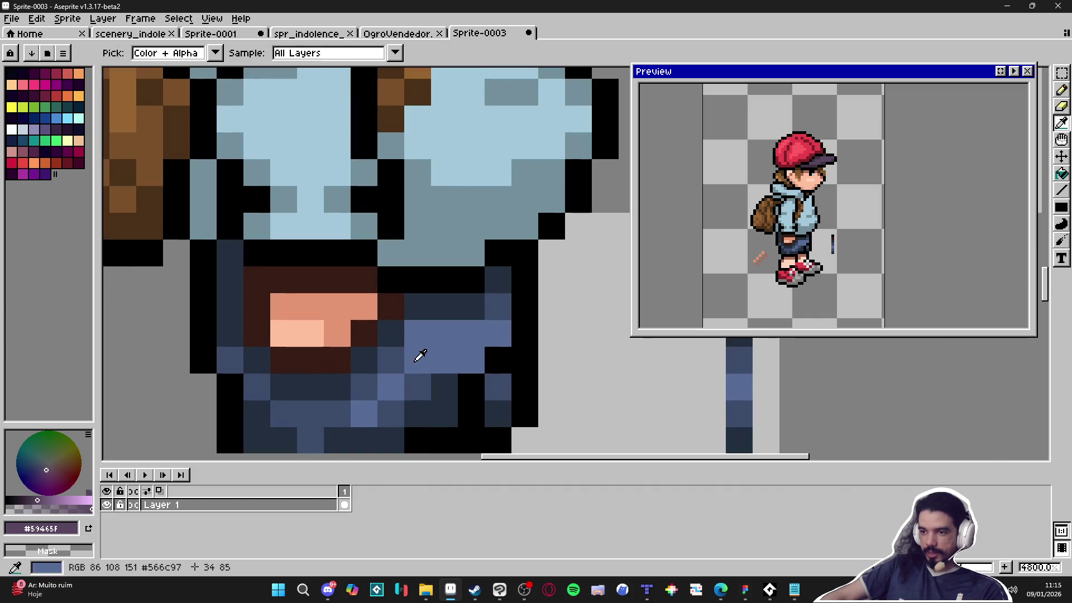
Pick mid blue and fill the dark-blue shorts pixels with it.
click(418, 358)
key(g)
click(363, 404)
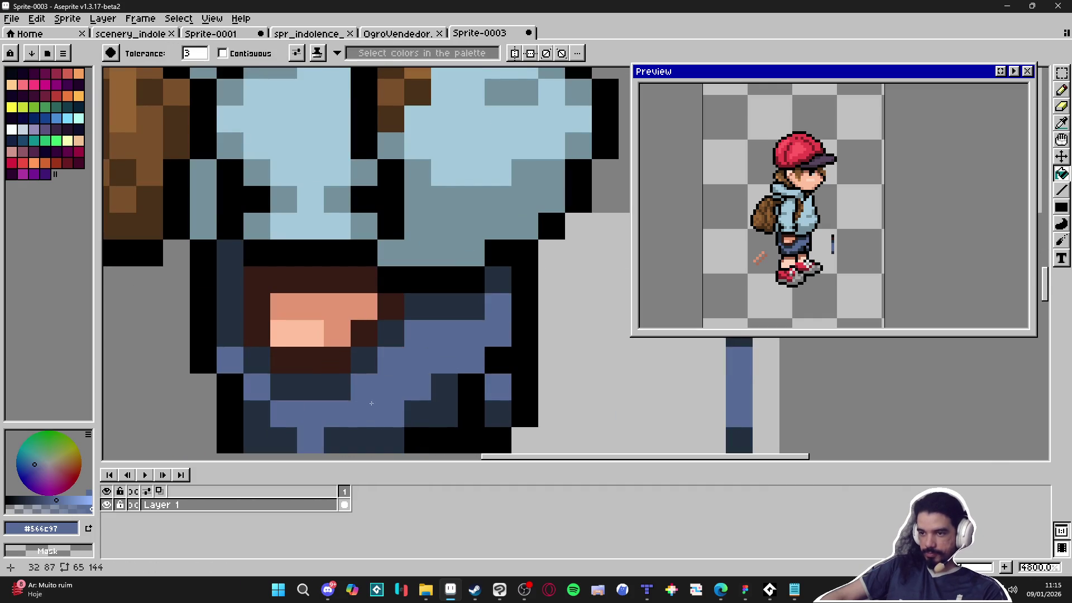
scroll(363, 403, down, 4)
scroll(327, 317, up, 4)
key(b)
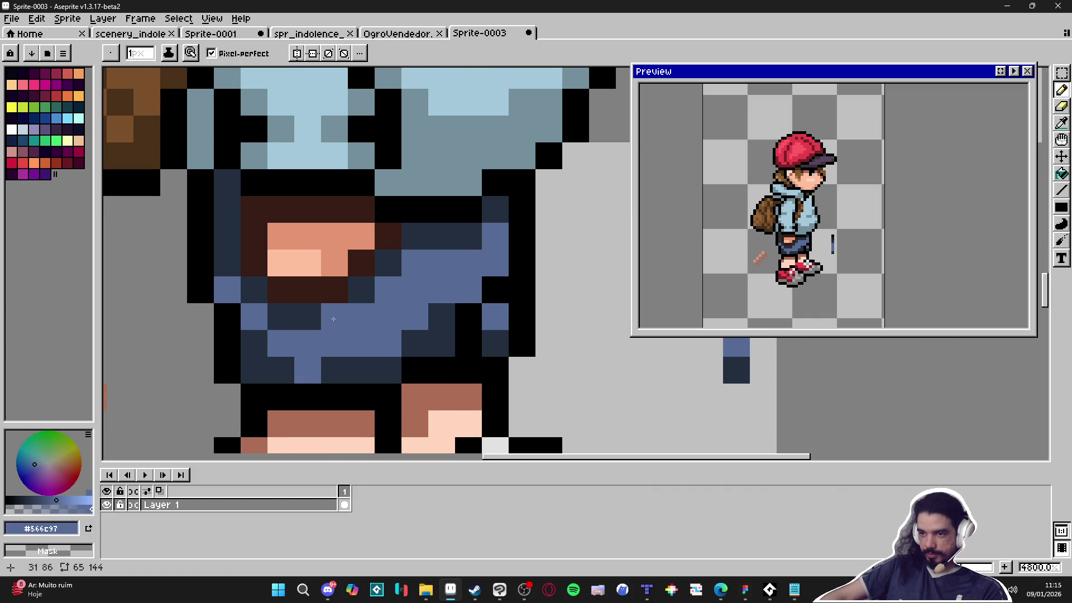
Sample the dark brown from the shorts and place a test pixel on empty canvas.
key(i)
click(307, 290)
scroll(313, 293, down, 2)
scroll(474, 316, up, 4)
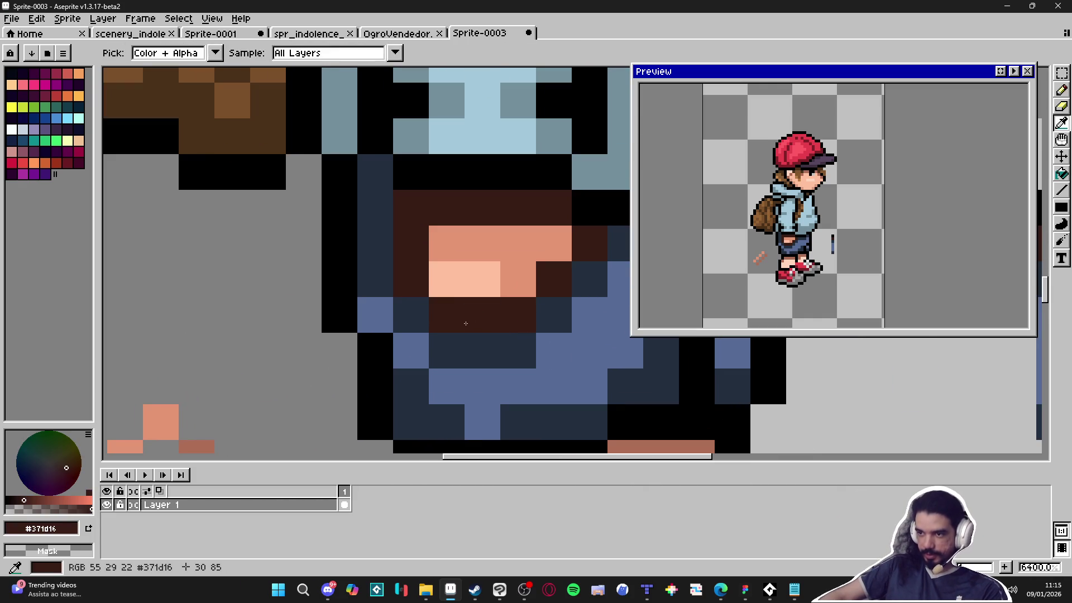
key(b)
click(232, 314)
scroll(312, 337, down, 1)
Sample the dark navy, paint a test pixel below the brown one, then re-sample both.
key(i)
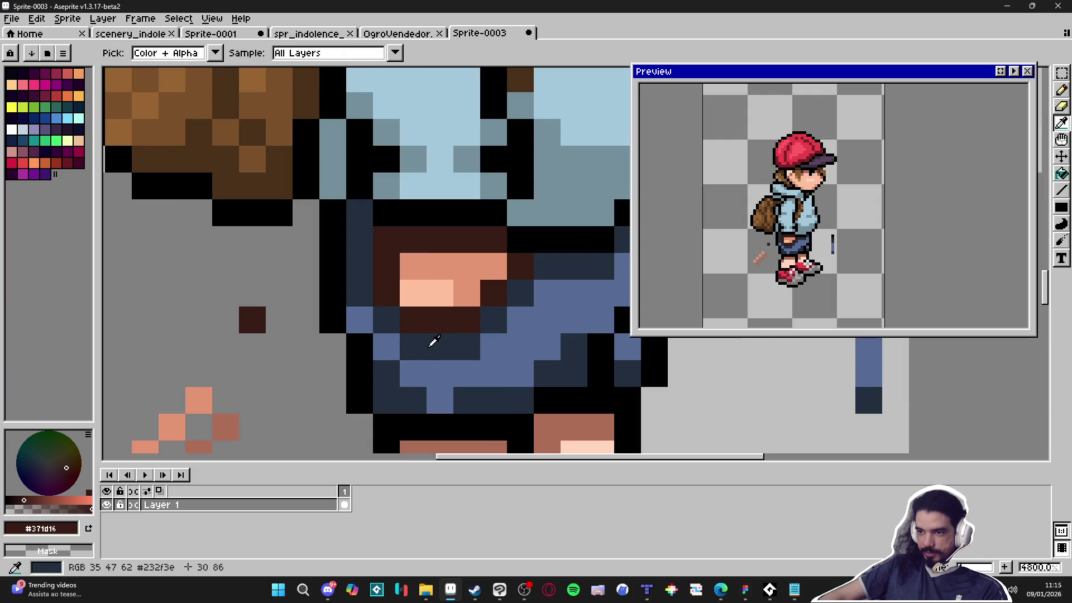
click(434, 343)
key(b)
click(246, 351)
key(i)
click(255, 316)
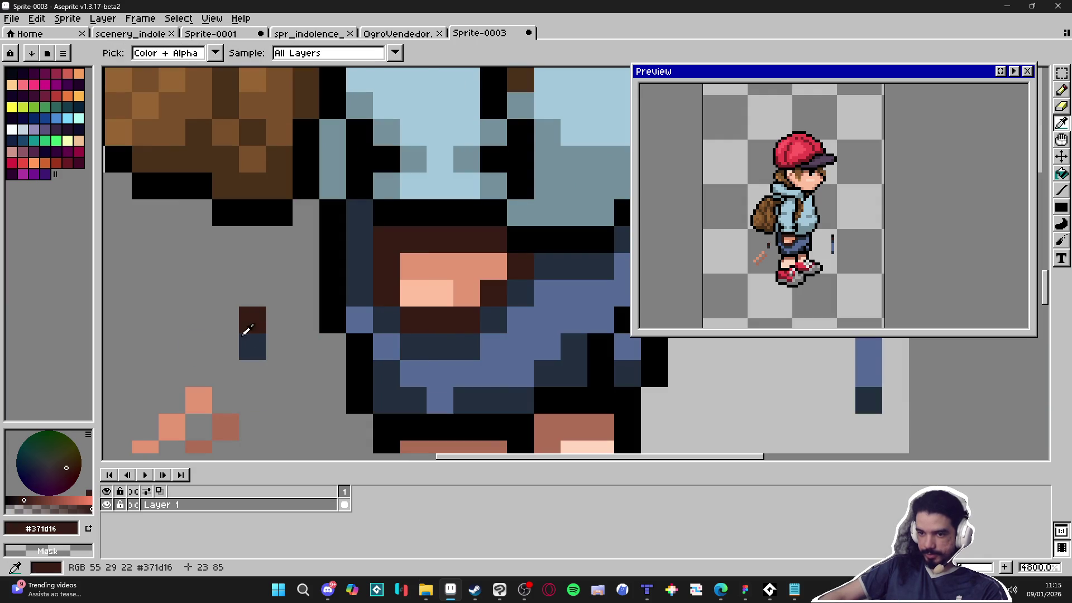
click(252, 347)
key(b)
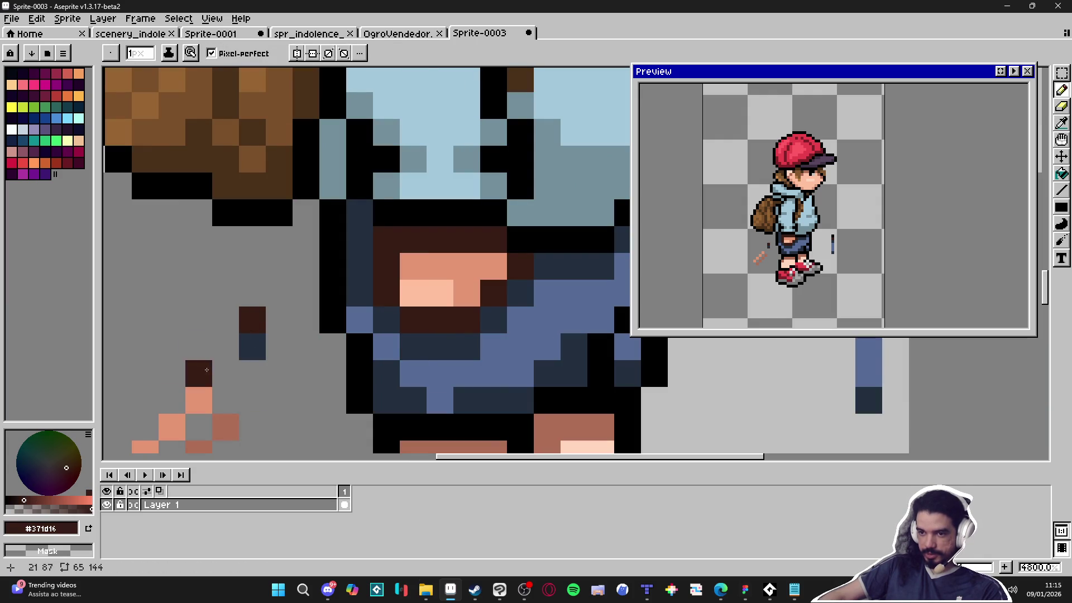
Enlarge the palette area, sample dark brown #371d16, then shrink the palette back.
mouse_move(96, 451)
mouse_down()
mouse_move(108, 450)
mouse_move(88, 302)
mouse_move(88, 318)
mouse_up()
click(123, 350)
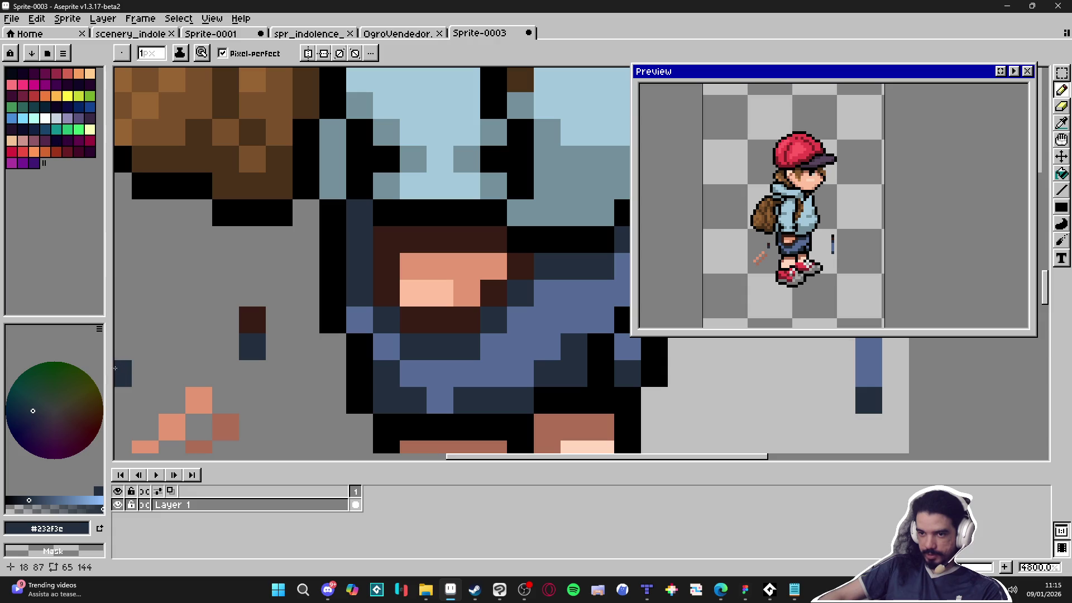
drag(112, 370, 186, 375)
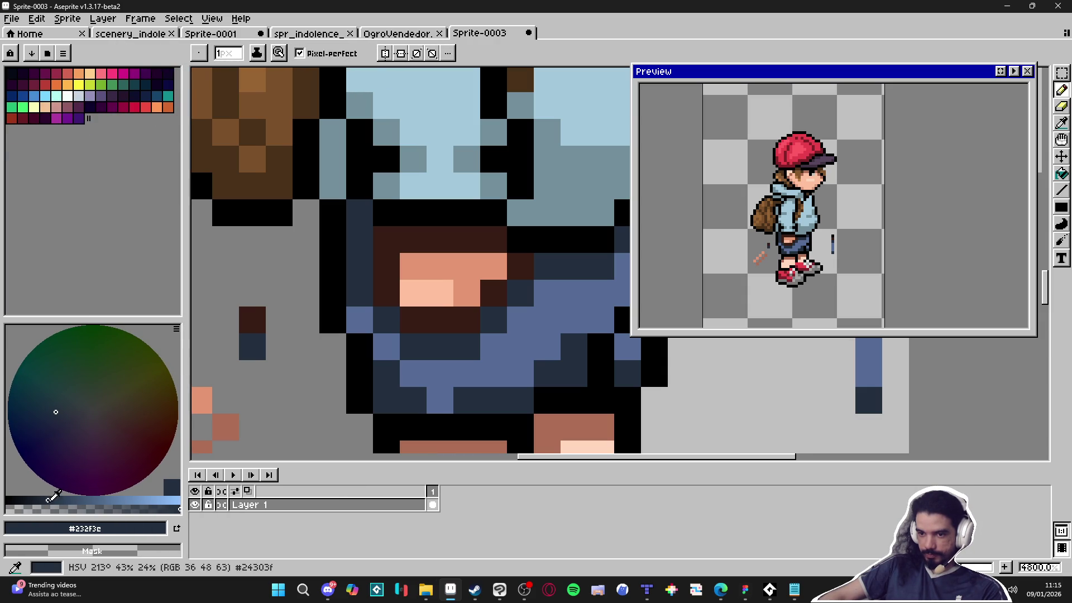
key(i)
click(251, 318)
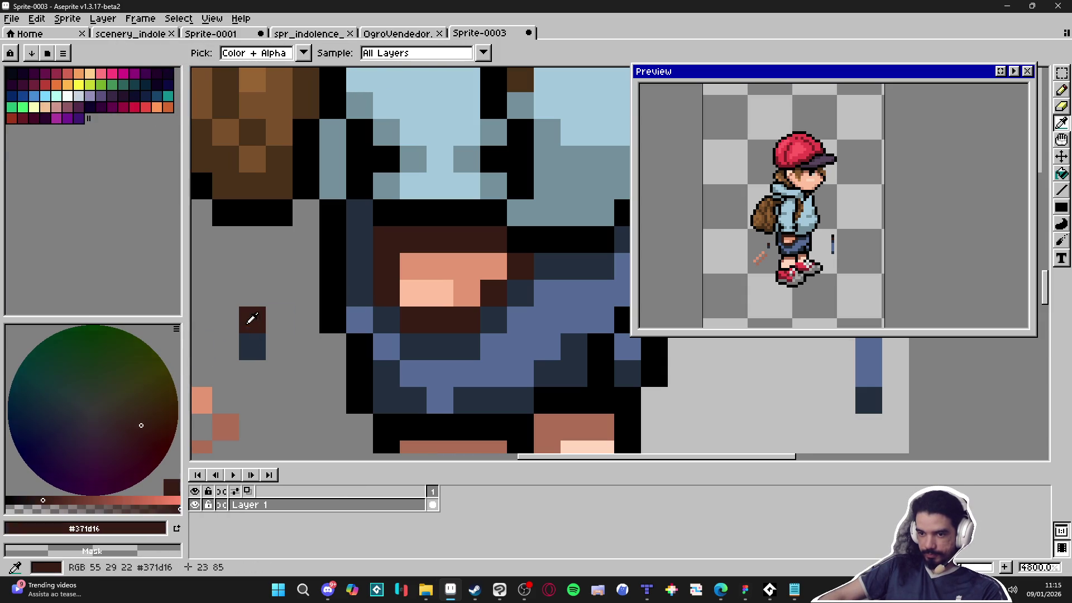
key(b)
mouse_move(190, 347)
mouse_down()
mouse_move(113, 339)
mouse_move(79, 368)
mouse_up()
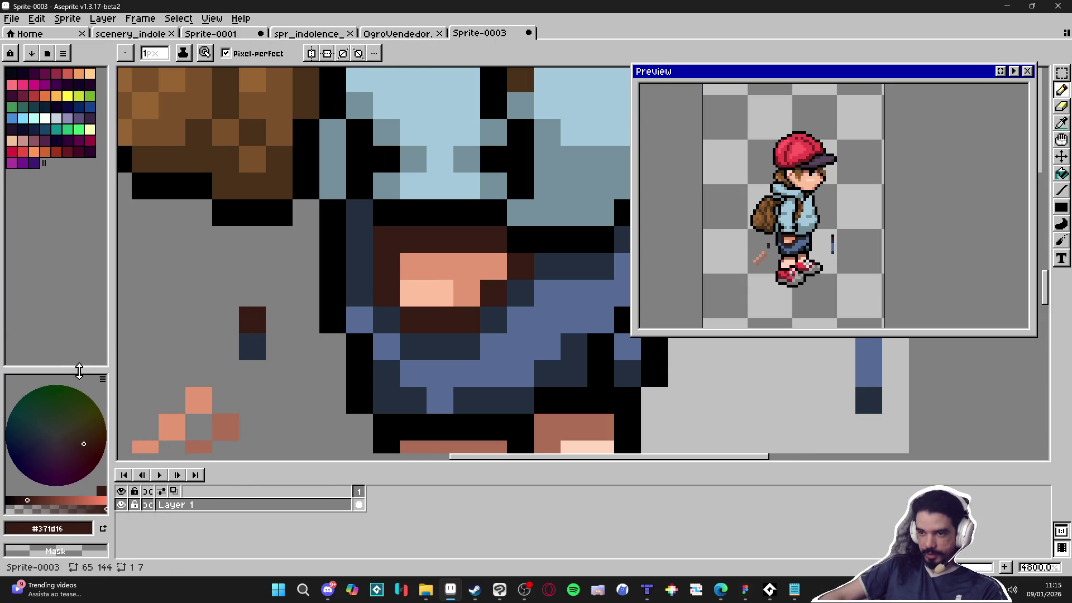
Draw a black outline along the shorts edge and add an extra black pixel.
scroll(372, 362, down, 2)
alt+click(371, 283)
mouse_move(370, 283)
mouse_down()
mouse_move(391, 334)
mouse_move(418, 334)
mouse_move(470, 299)
mouse_move(399, 281)
mouse_up()
alt+click(435, 299)
scroll(452, 301, down, 4)
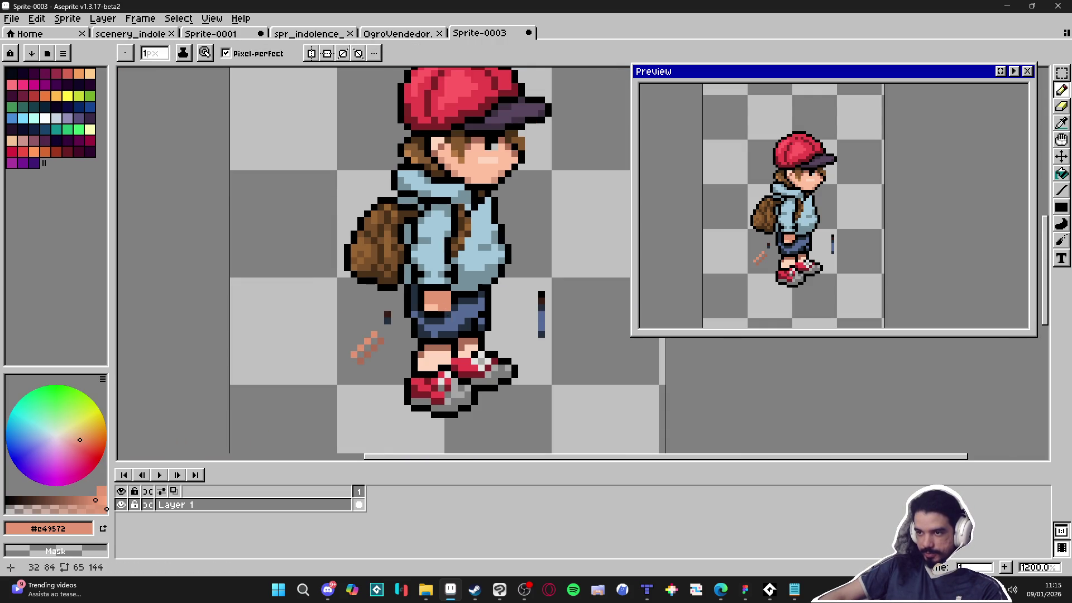
scroll(441, 324, up, 4)
Add a dark navy #232f3e pixel and a black pixel on the shorts, undoing a stray one.
alt+click(467, 319)
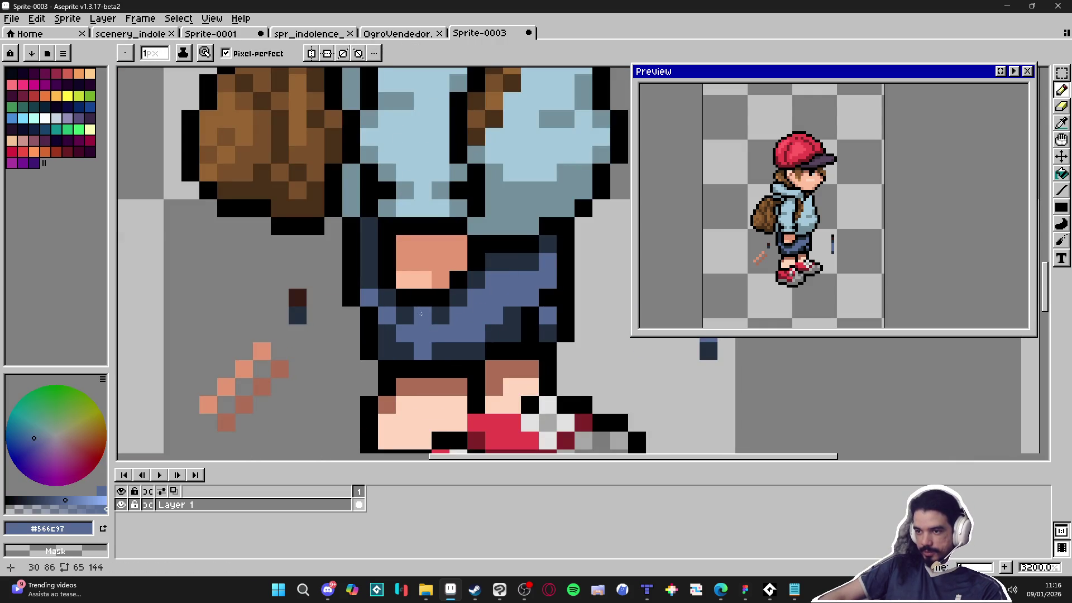
scroll(421, 314, up, 4)
alt+click(434, 311)
click(210, 384)
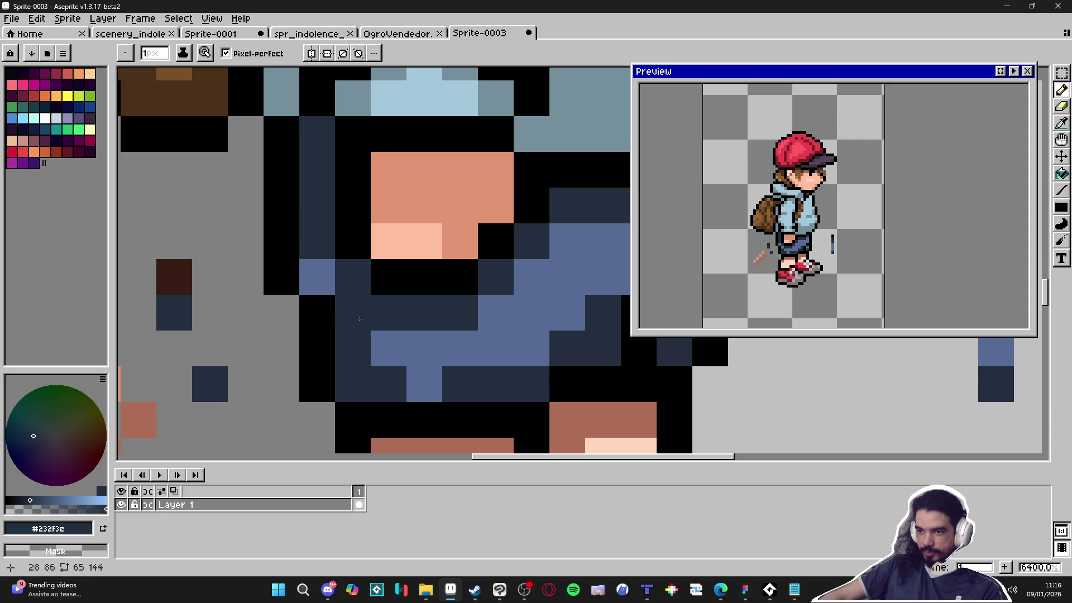
alt+click(407, 278)
click(282, 314)
key(ctrl+z)
click(424, 313)
scroll(424, 330, down, 3)
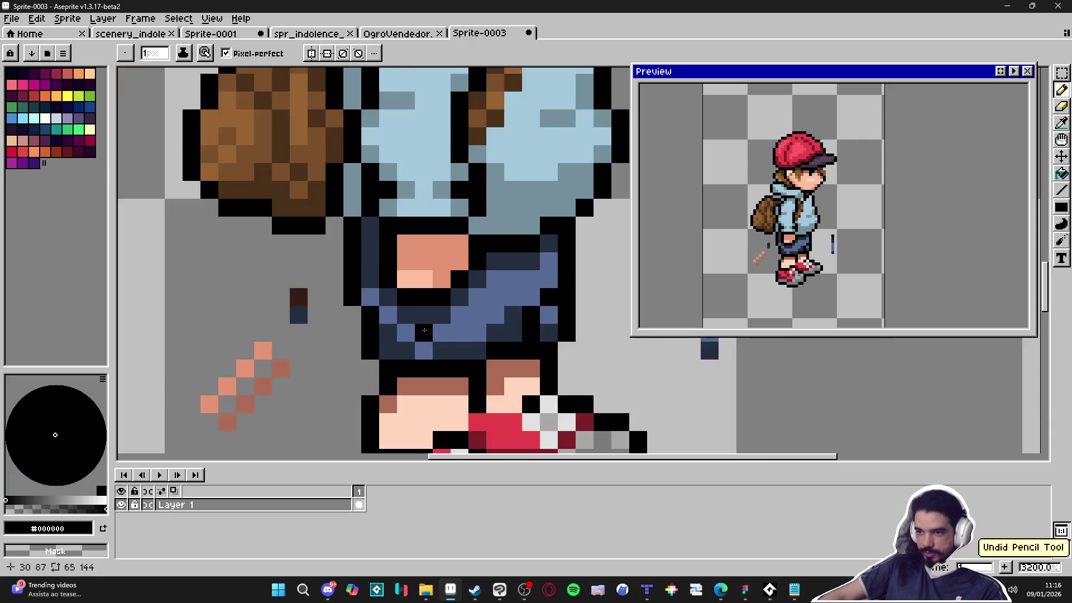
scroll(424, 330, up, 1)
Repaint the dark shorts pixels in mid blue #566c97 across the right side and top.
alt+click(424, 330)
click(432, 314)
mouse_move(396, 307)
mouse_down()
mouse_move(453, 307)
mouse_move(384, 303)
mouse_up()
alt+click(451, 308)
click(476, 279)
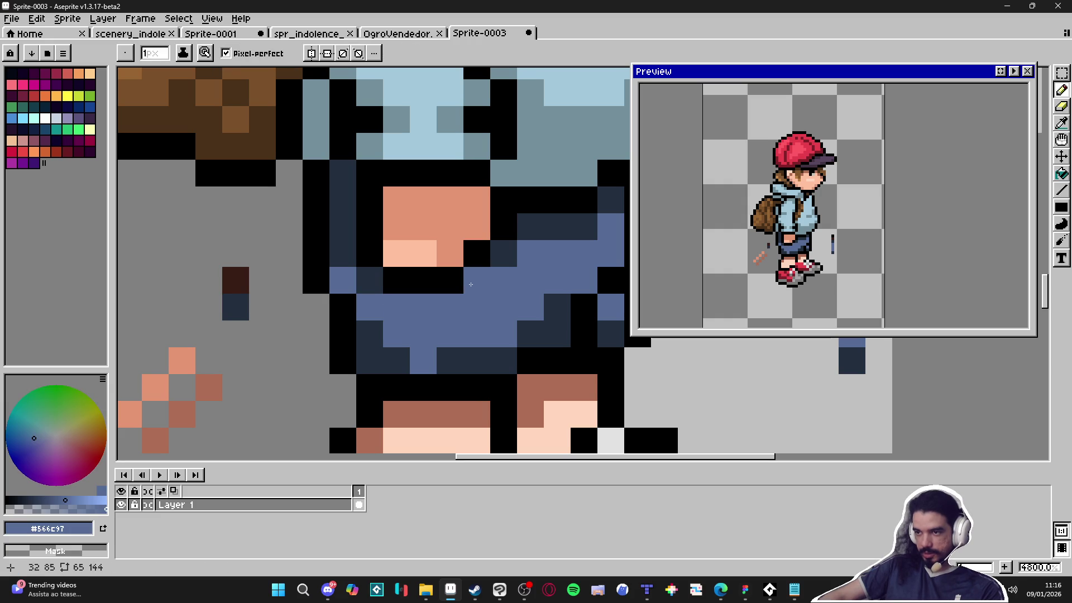
click(369, 280)
click(501, 243)
click(583, 228)
click(566, 229)
Lighten the navy pixels on the shorts' left edge and lower area to mid blue.
drag(558, 234, 405, 277)
click(191, 296)
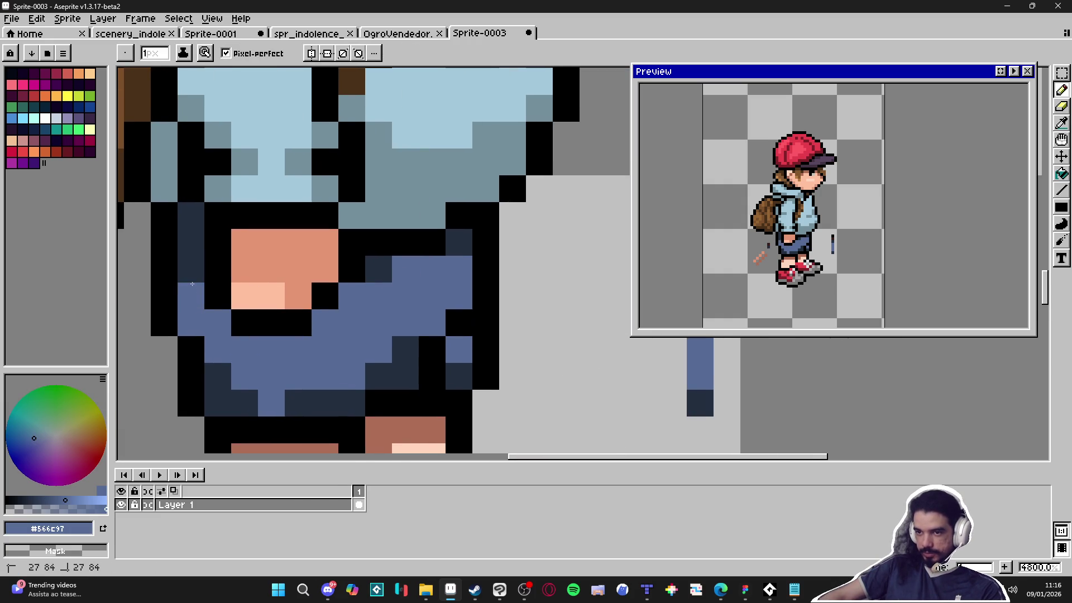
drag(191, 269, 190, 242)
key(alt)
click(286, 392)
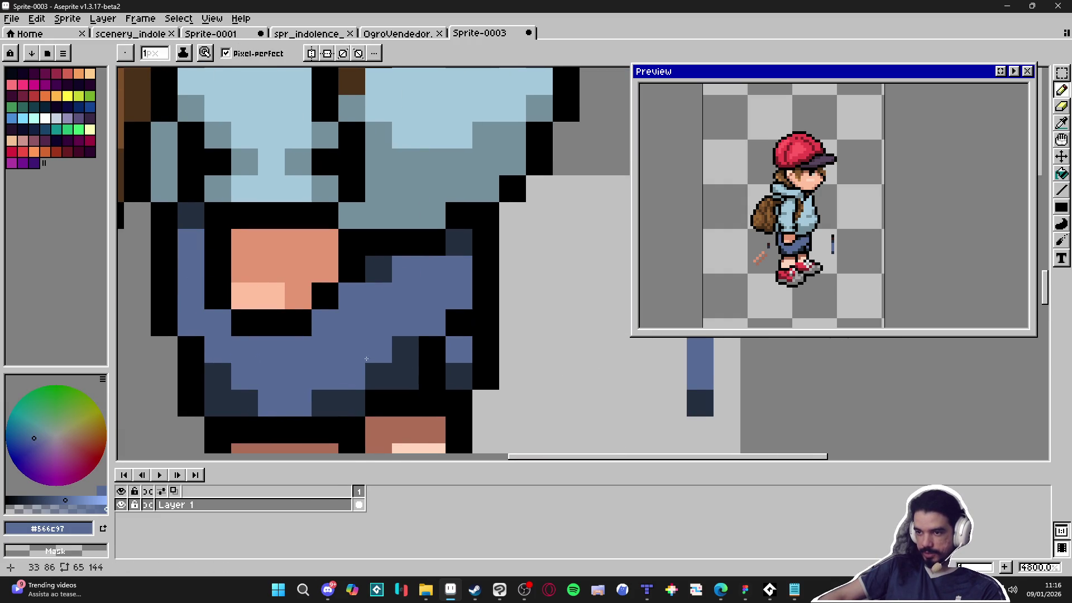
scroll(365, 360, down, 3)
scroll(354, 371, up, 3)
drag(272, 369, 366, 397)
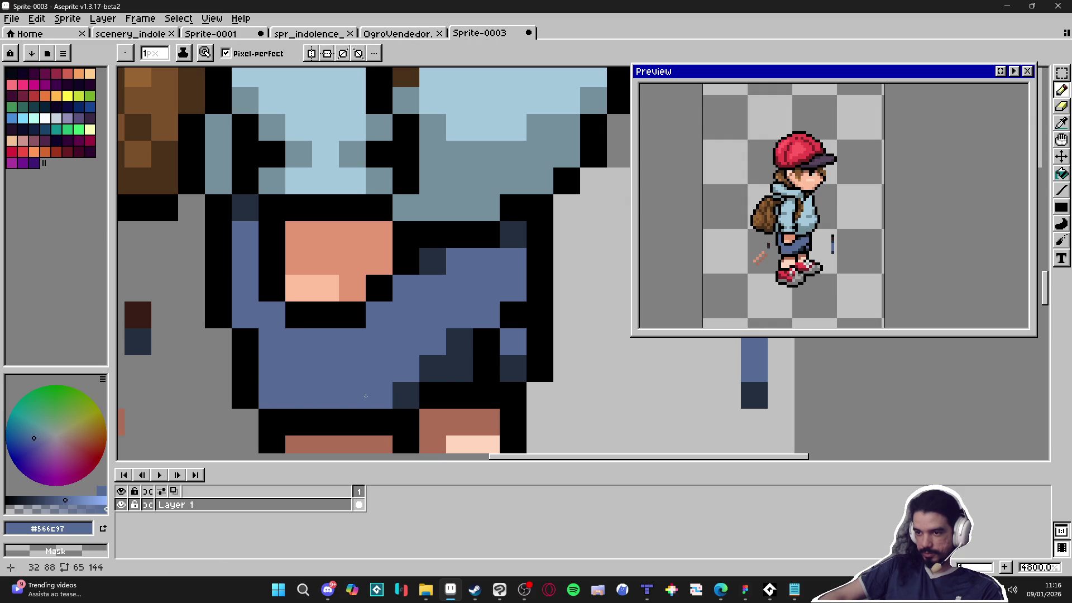
Add dark navy #232f3e shadow pixels on the shorts using 2px then 1px brush.
alt+click(430, 366)
scroll(446, 355, down, 3)
click(414, 367)
scroll(410, 373, down, 1)
key(plus)
click(410, 373)
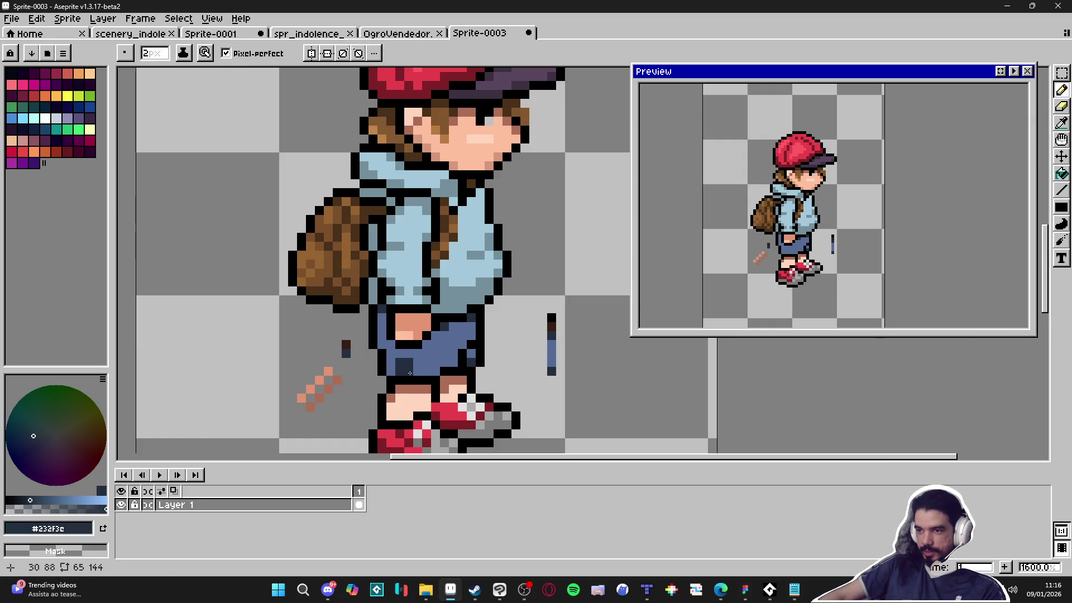
scroll(412, 382, down, 1)
key(minus)
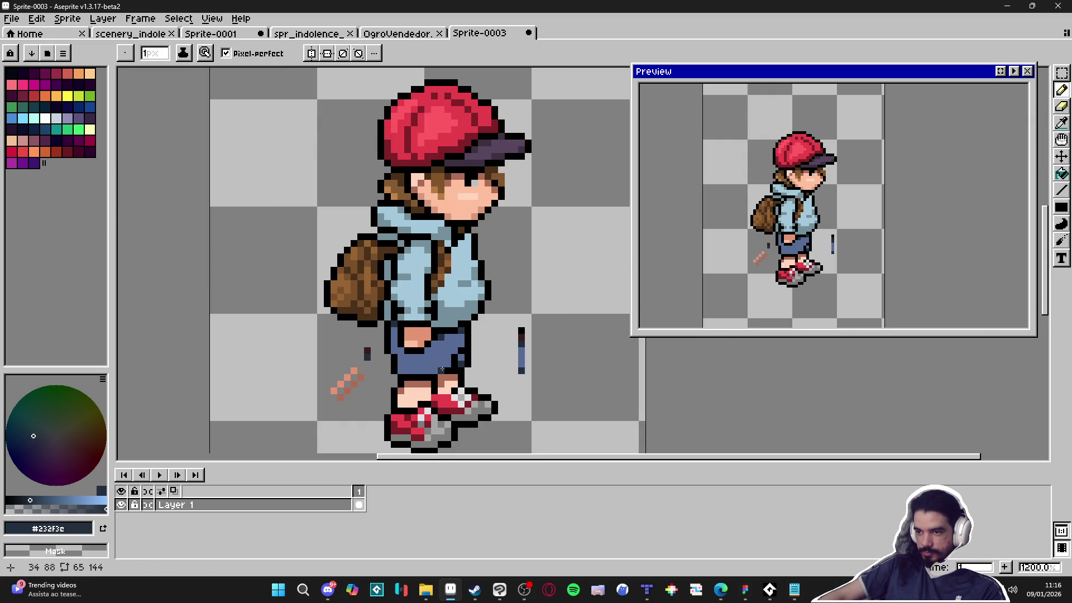
scroll(443, 369, up, 2)
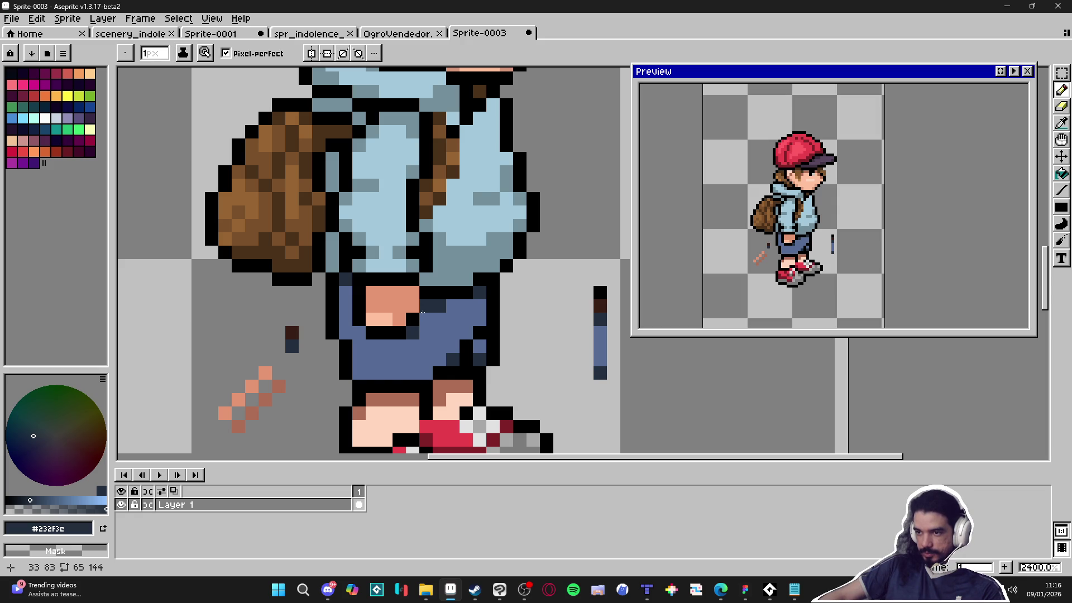
scroll(508, 316, down, 4)
scroll(506, 346, up, 4)
scroll(504, 386, down, 4)
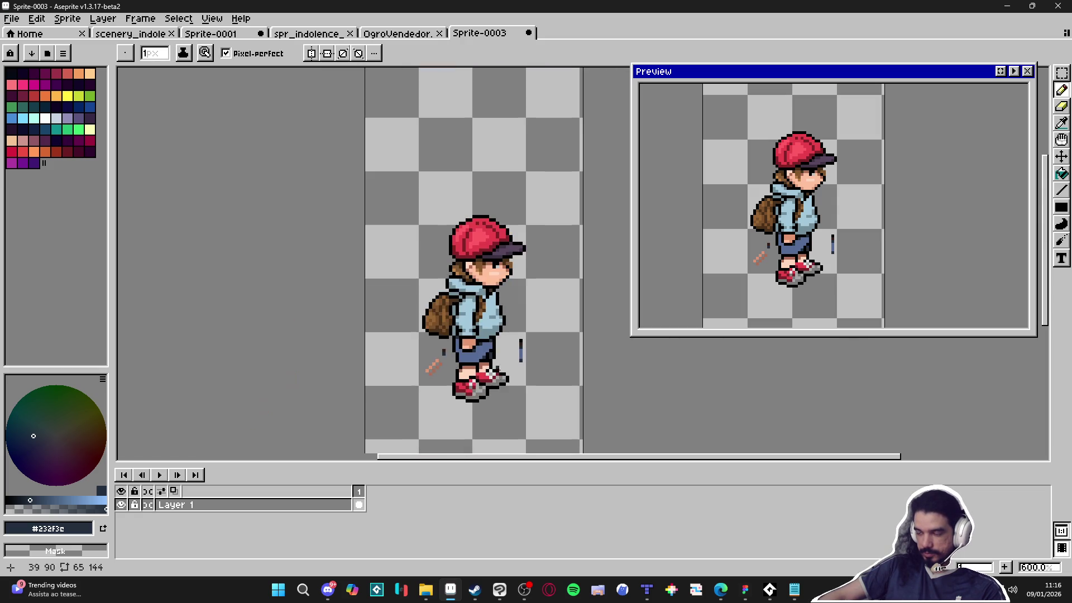
Sample mid blue #566c97 and paint one more pixel on the shorts.
scroll(458, 354, up, 4)
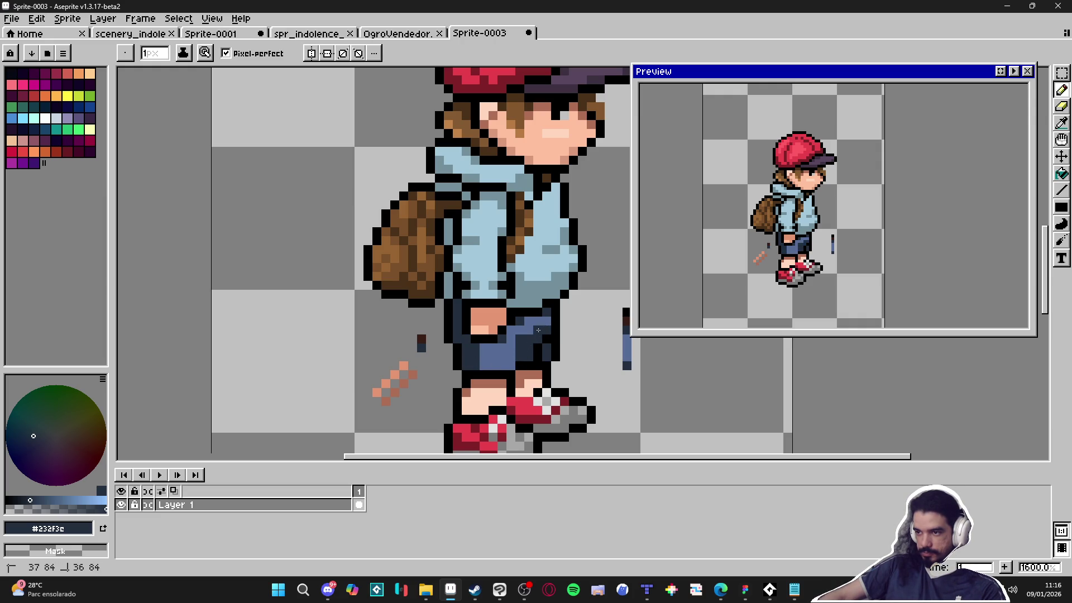
alt+click(529, 335)
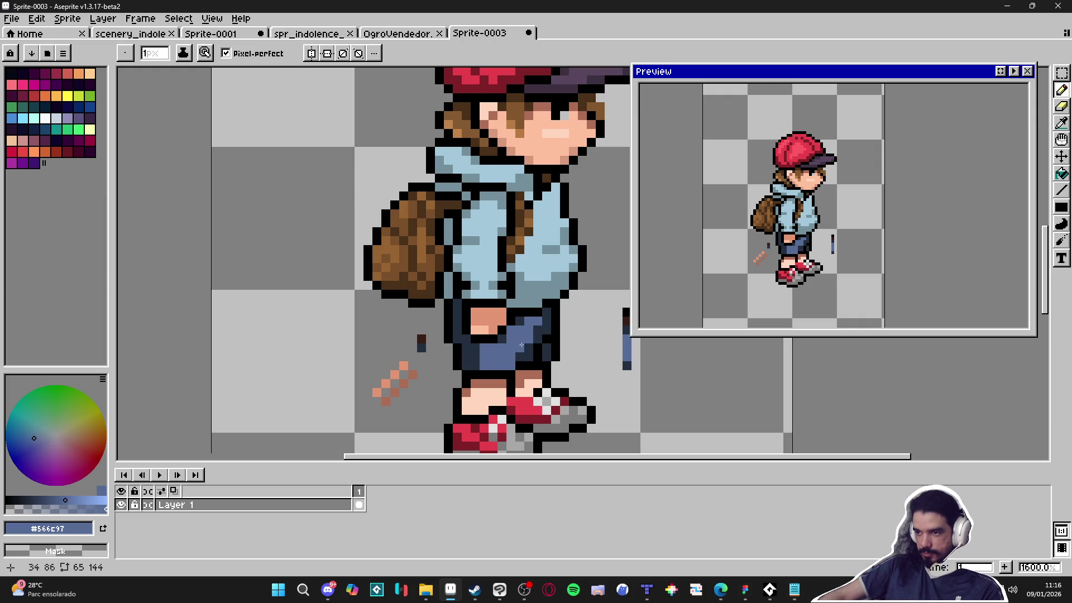
scroll(529, 346, down, 3)
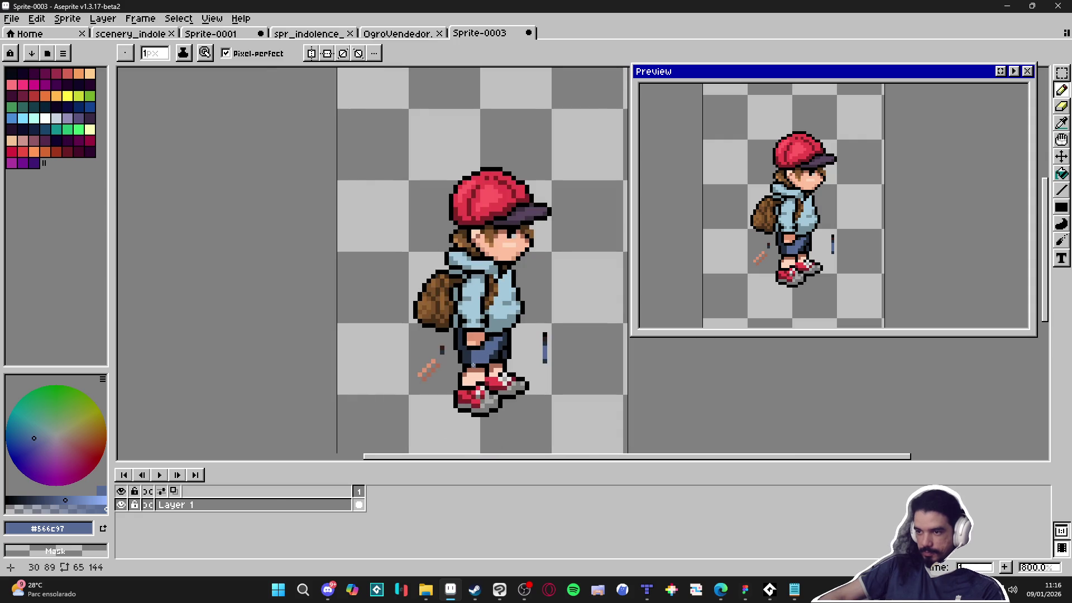
scroll(459, 362, up, 3)
click(457, 362)
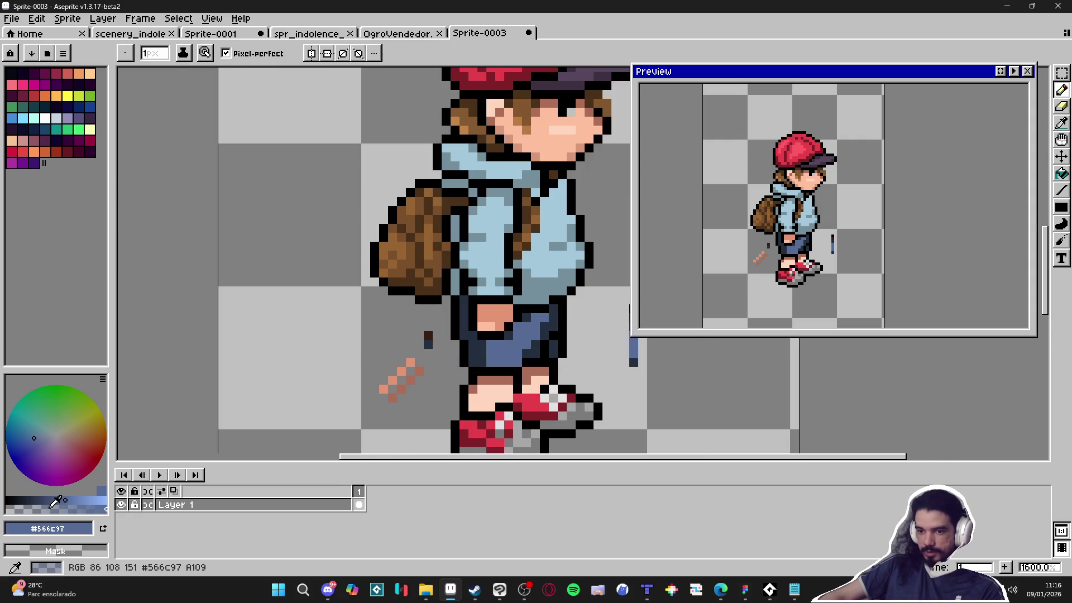
Try a Paint Bucket fill of blue on the shorts, undo it, and return to the Pencil.
key(g)
click(475, 351)
scroll(475, 351, down, 3)
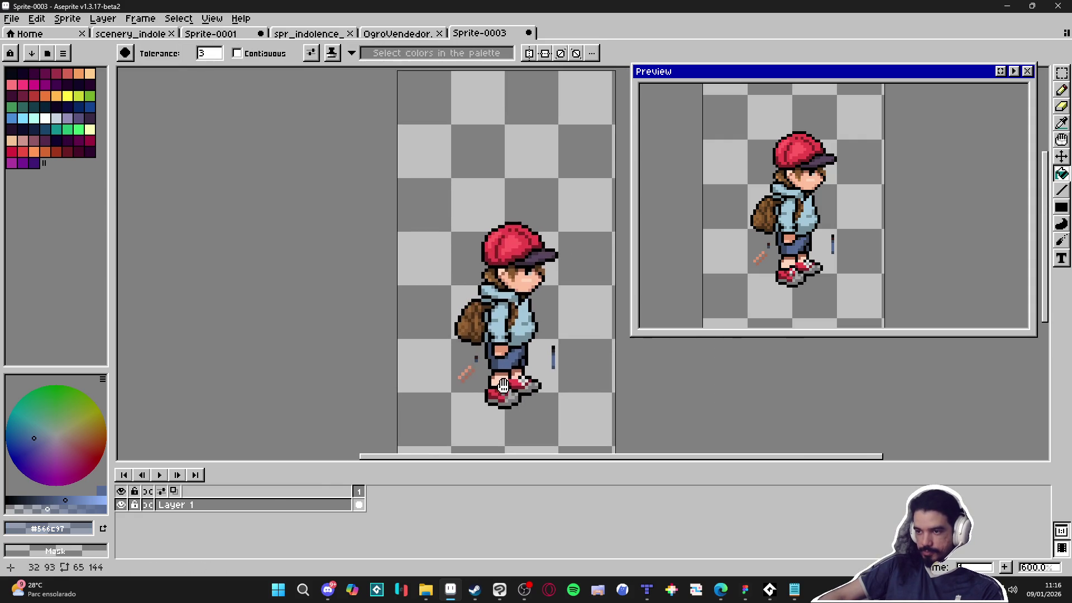
key(ctrl+z)
key(b)
scroll(478, 359, up, 3)
Sample the transparent background colour and recentre the view on the boy.
alt+click(478, 359)
scroll(446, 368, down, 3)
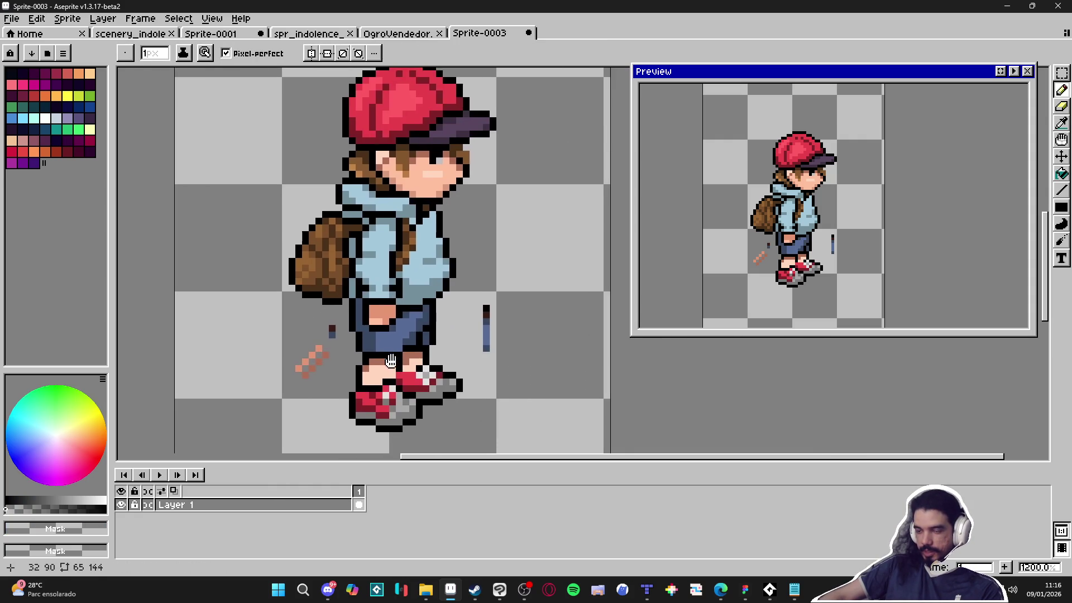
scroll(395, 396, up, 3)
scroll(424, 390, down, 3)
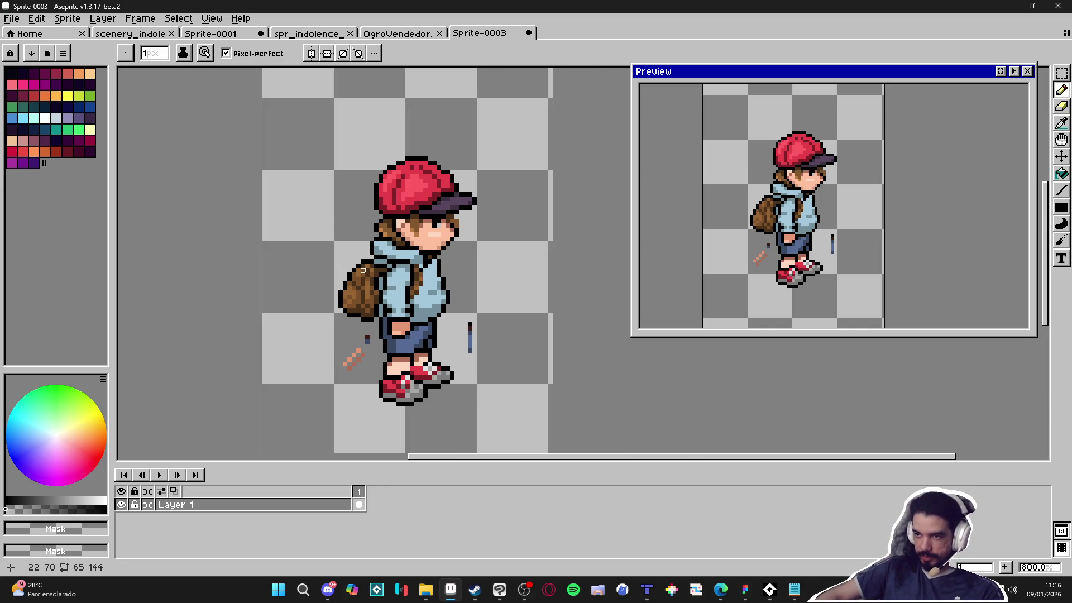
scroll(363, 266, up, 3)
scroll(494, 325, down, 3)
drag(494, 325, 411, 323)
scroll(407, 350, up, 3)
Sample the hoodie's light blue #a2c8da and paint a pixel beside the hoodie.
scroll(407, 350, down, 3)
alt+click(330, 332)
click(337, 335)
scroll(389, 358, up, 3)
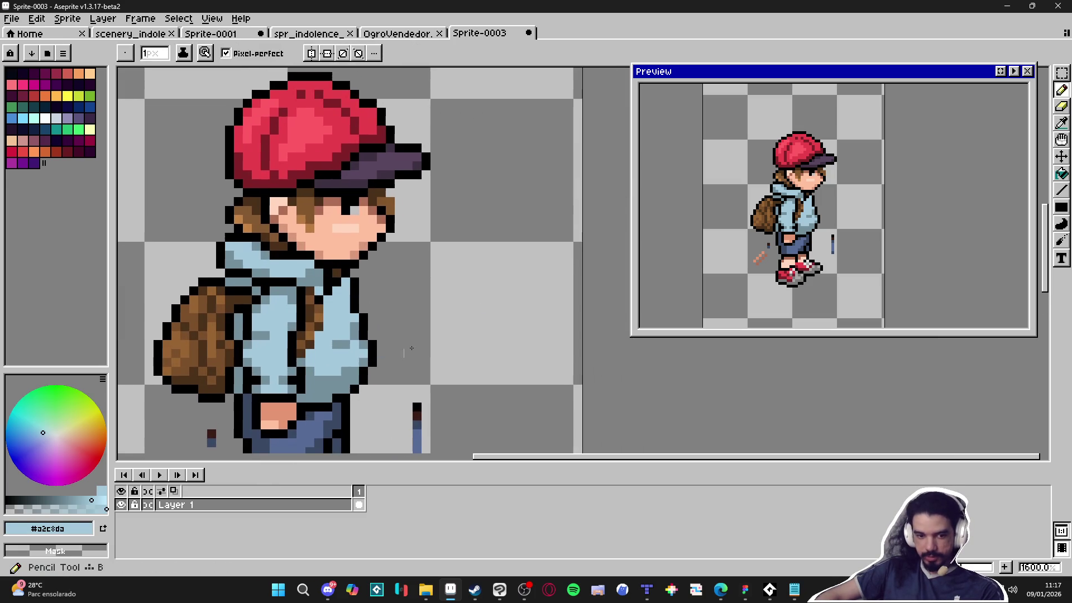
scroll(458, 304, up, 1)
scroll(409, 334, down, 1)
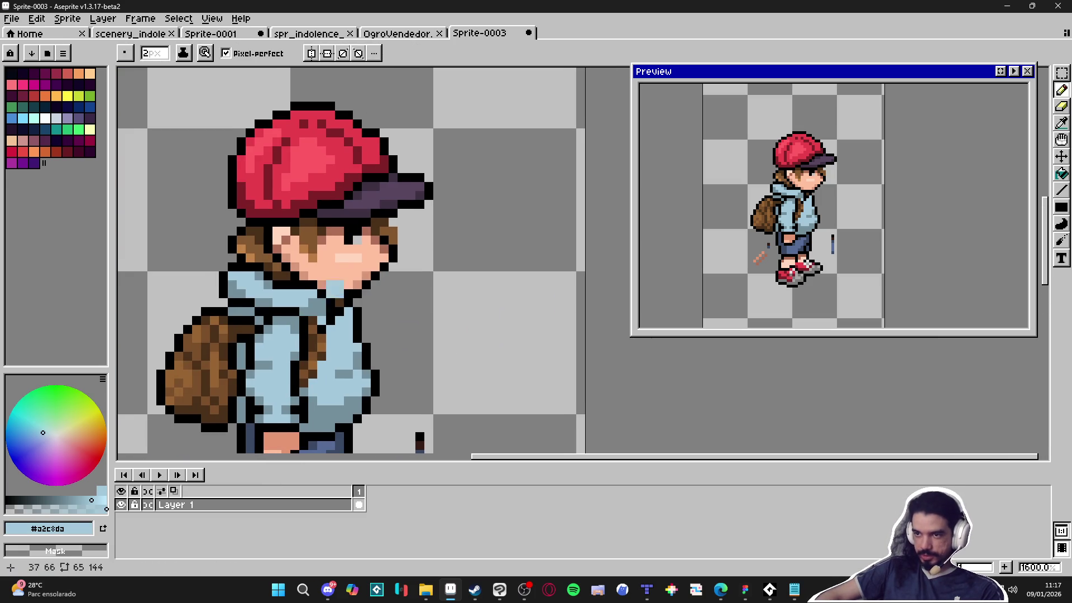
Sample several shades of red from the boy's cap.
alt+click(300, 199)
alt+click(299, 200)
alt+click(299, 199)
scroll(355, 134, up, 1)
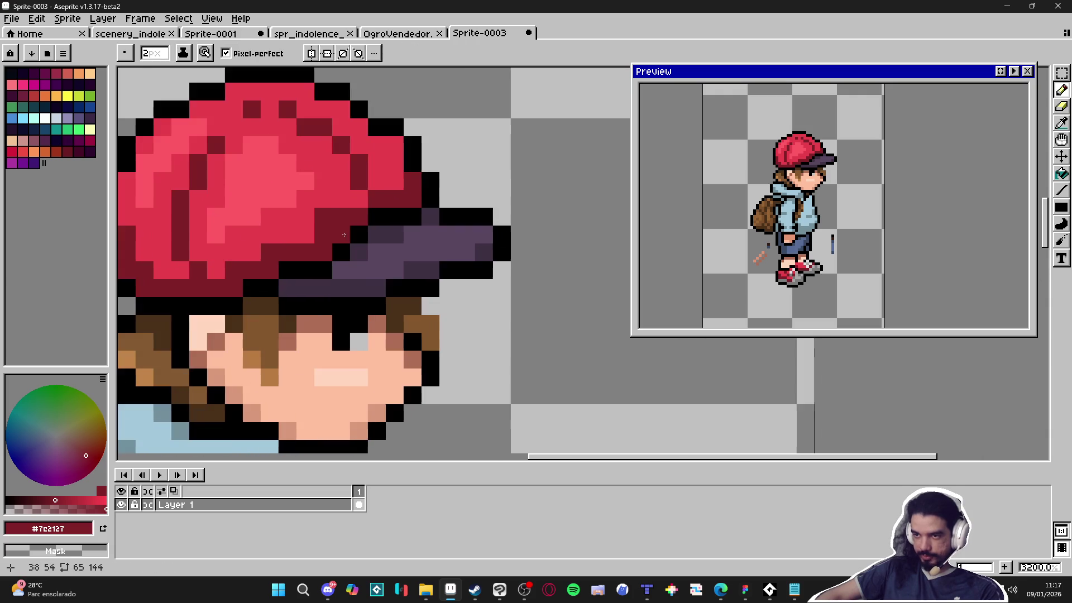
alt+click(331, 203)
scroll(331, 203, down, 1)
scroll(409, 283, up, 1)
Paint a light-blue 2px square and pixels in the empty area right of the boy.
alt+click(409, 282)
click(343, 267)
drag(395, 340, 403, 282)
click(394, 327)
click(344, 323)
key(ctrl+z)
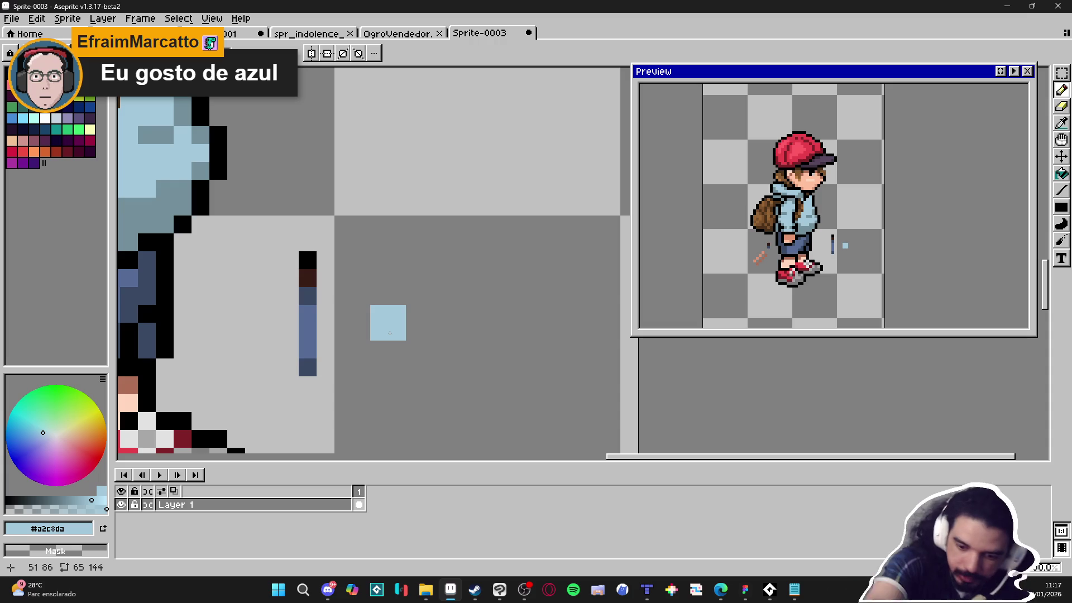
click(423, 305)
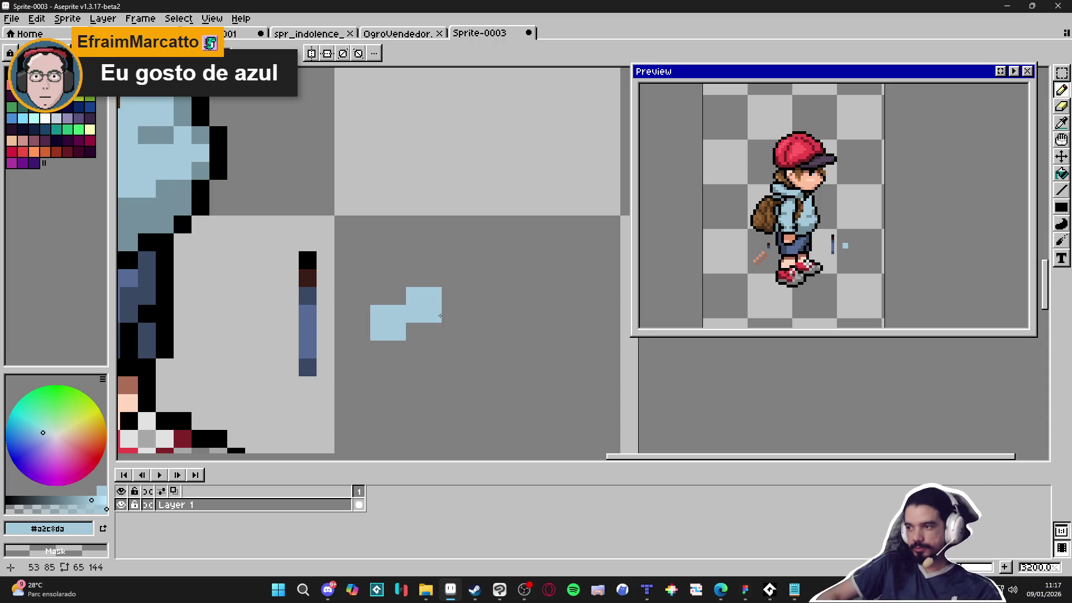
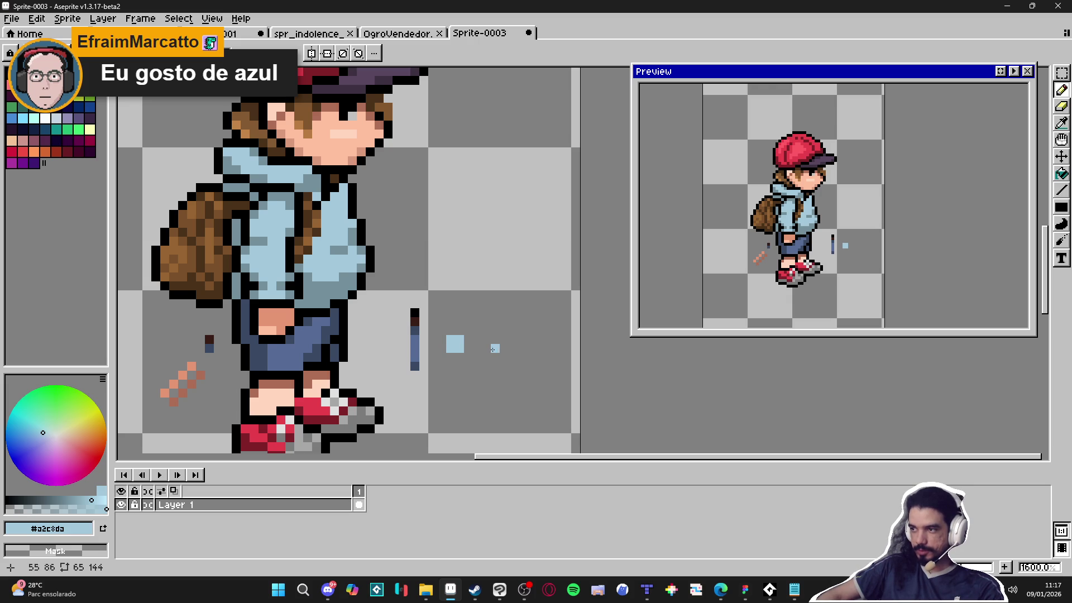
Paint a second light-blue test square beside the first one.
scroll(469, 345, up, 5)
click(512, 360)
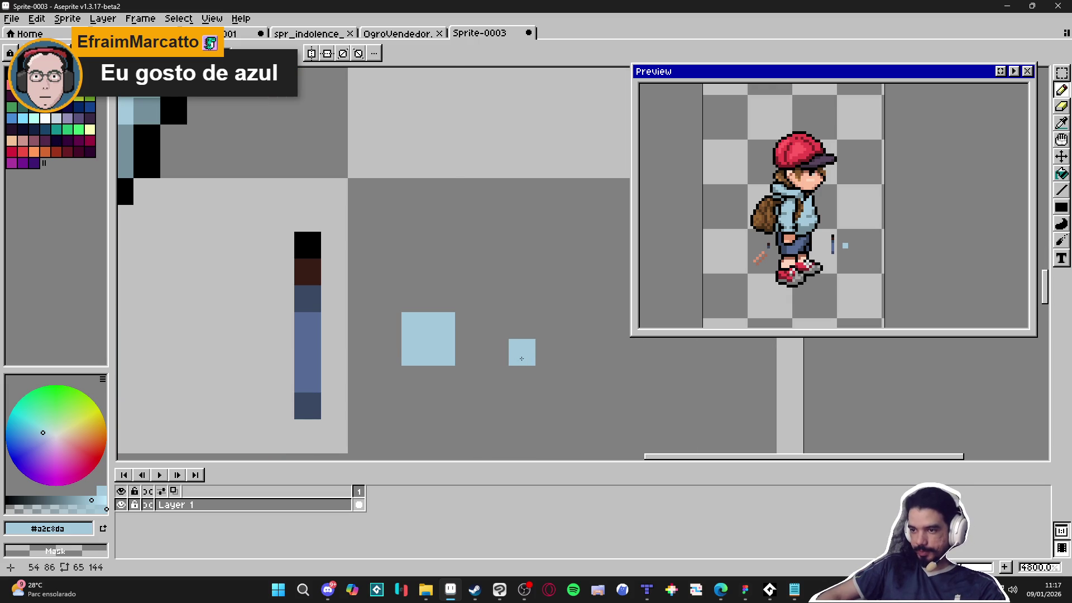
click(494, 329)
scroll(512, 360, down, 2)
scroll(491, 340, down, 1)
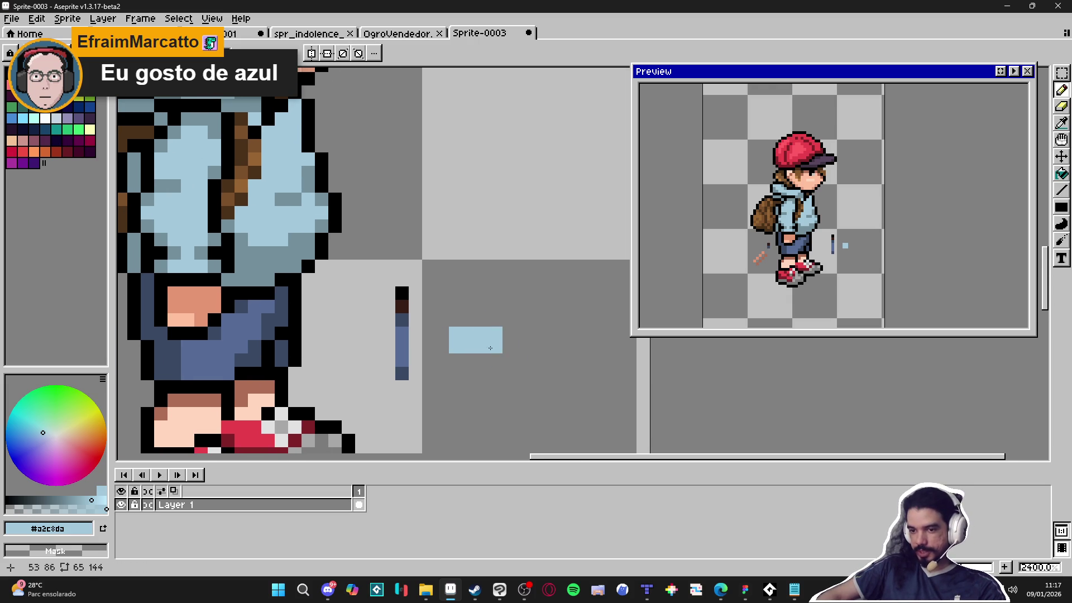
Sample the hoodie's grey-blue, paint a grey-blue square and another light-blue square.
key(i)
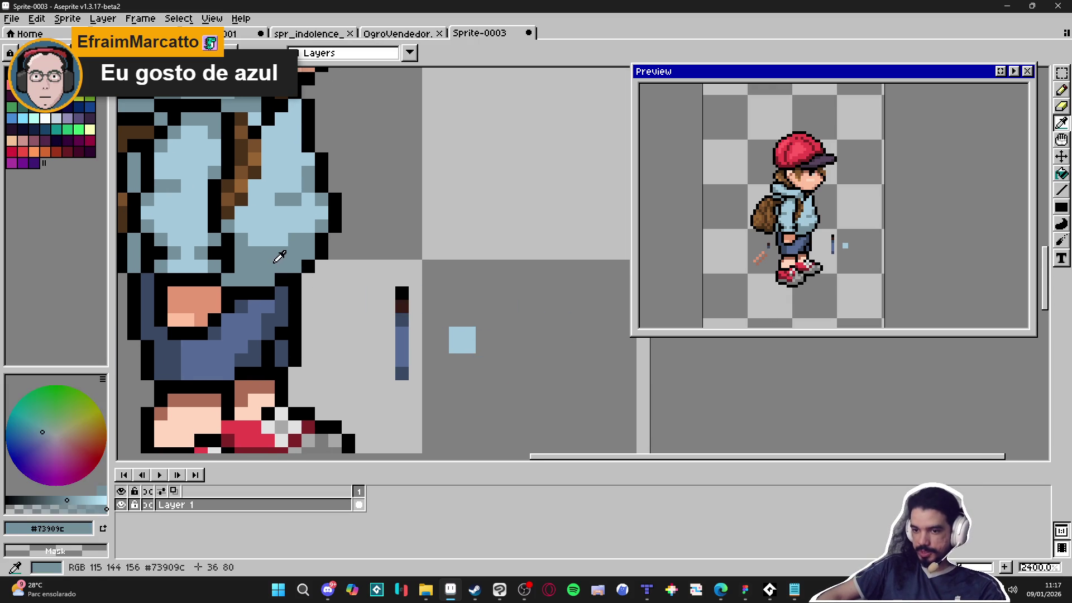
click(278, 260)
key(b)
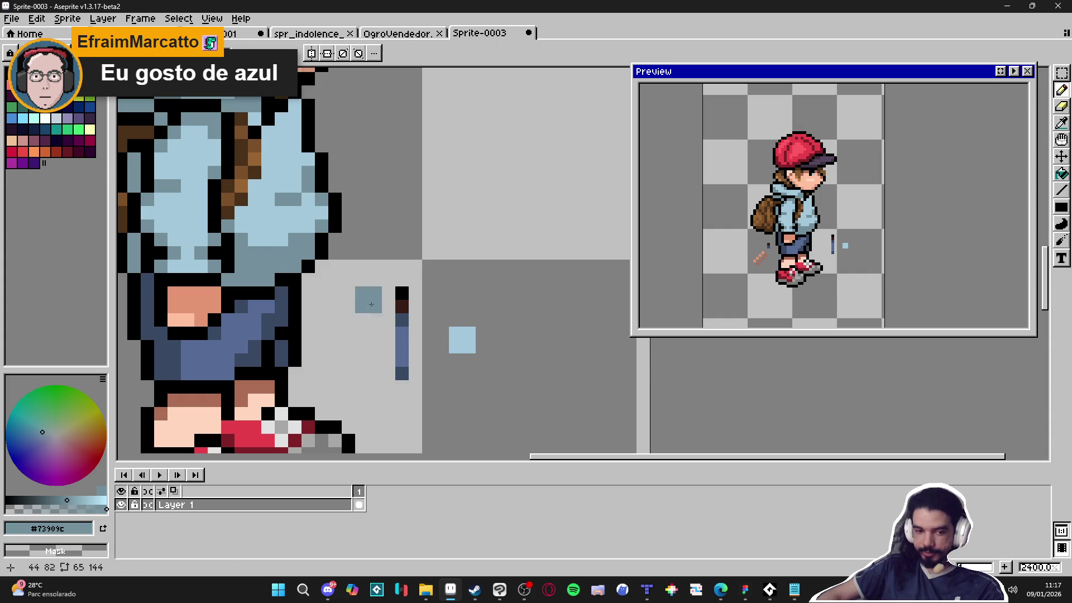
click(477, 342)
alt+click(463, 340)
click(515, 340)
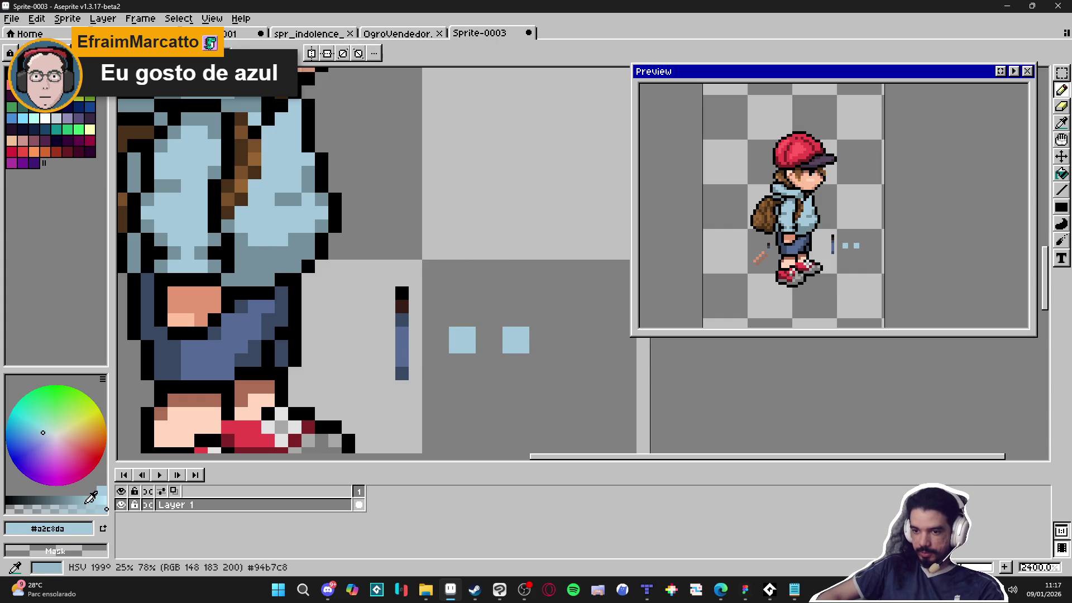
drag(88, 498, 70, 500)
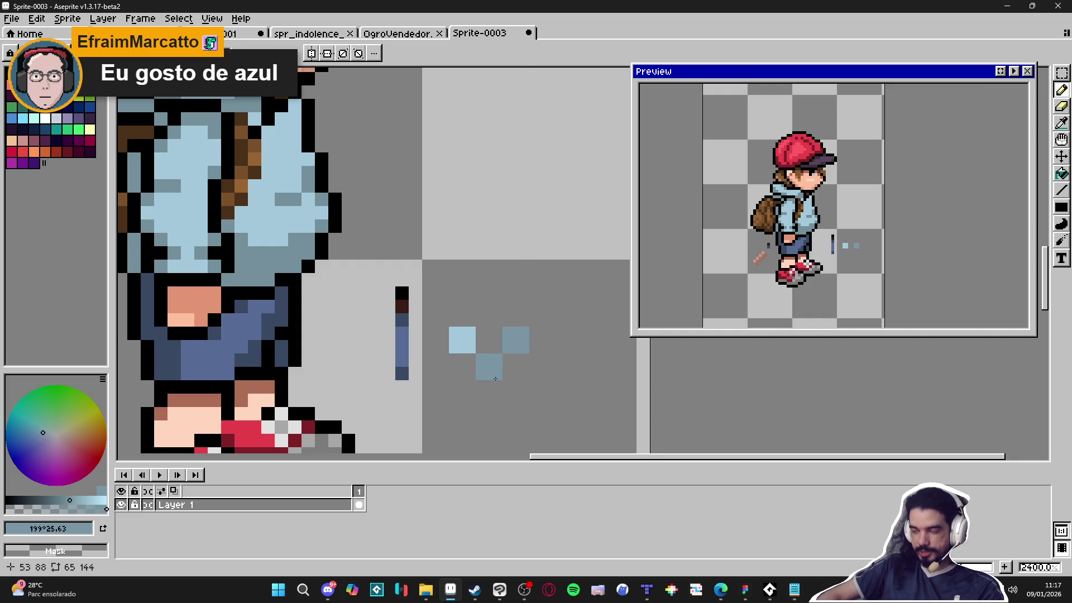
Select the grey-blue square and move it under the right light-blue square.
scroll(518, 349, up, 3)
key(m)
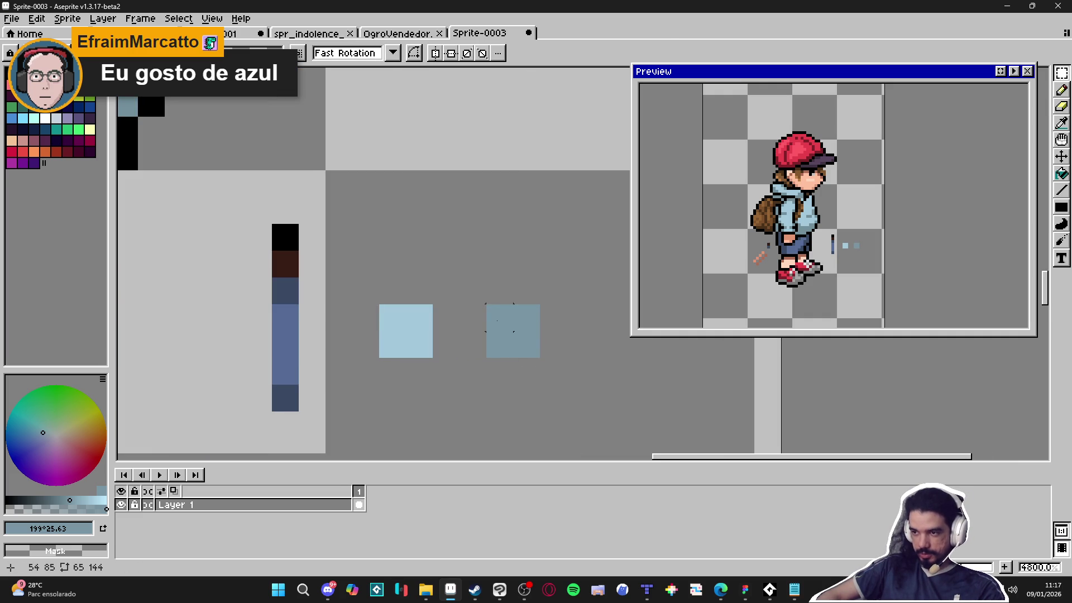
key(w)
click(512, 330)
key(f)
drag(512, 352, 472, 351)
scroll(479, 347, down, 3)
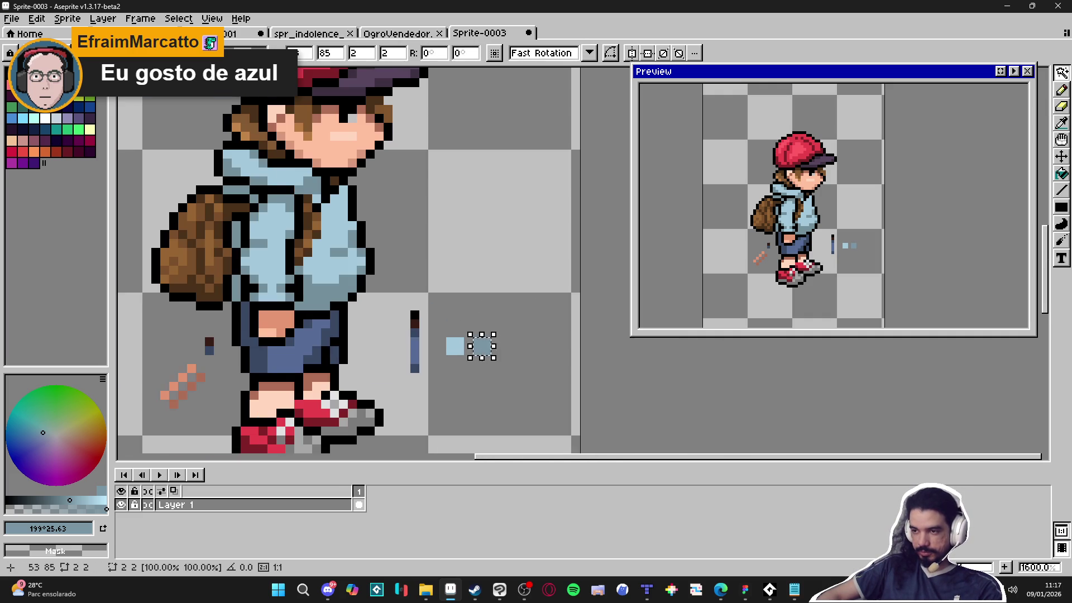
key(b)
scroll(481, 360, up, 3)
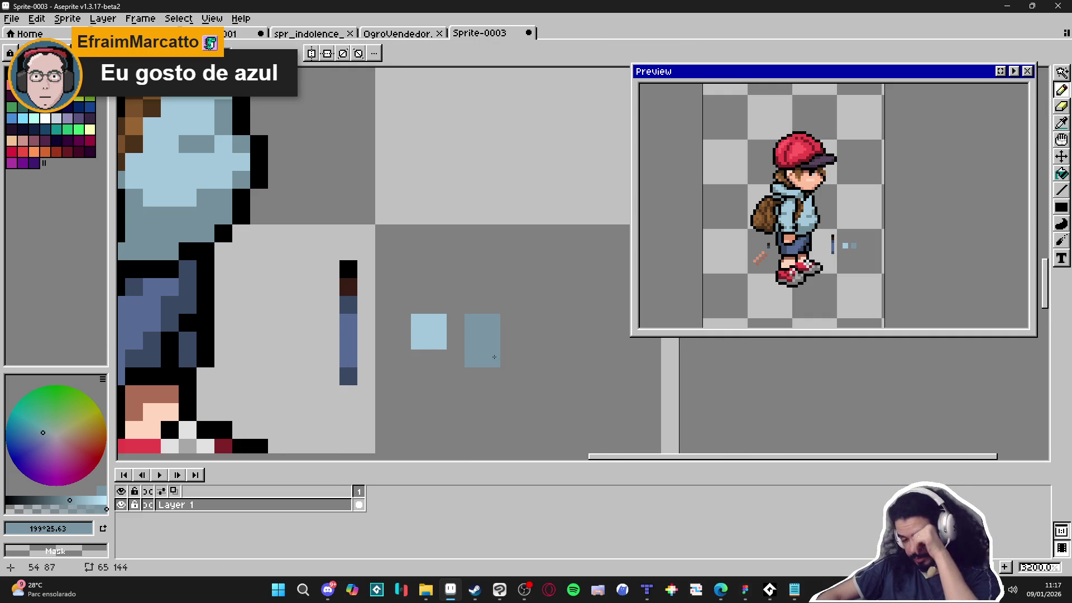
scroll(489, 355, down, 4)
scroll(495, 355, up, 3)
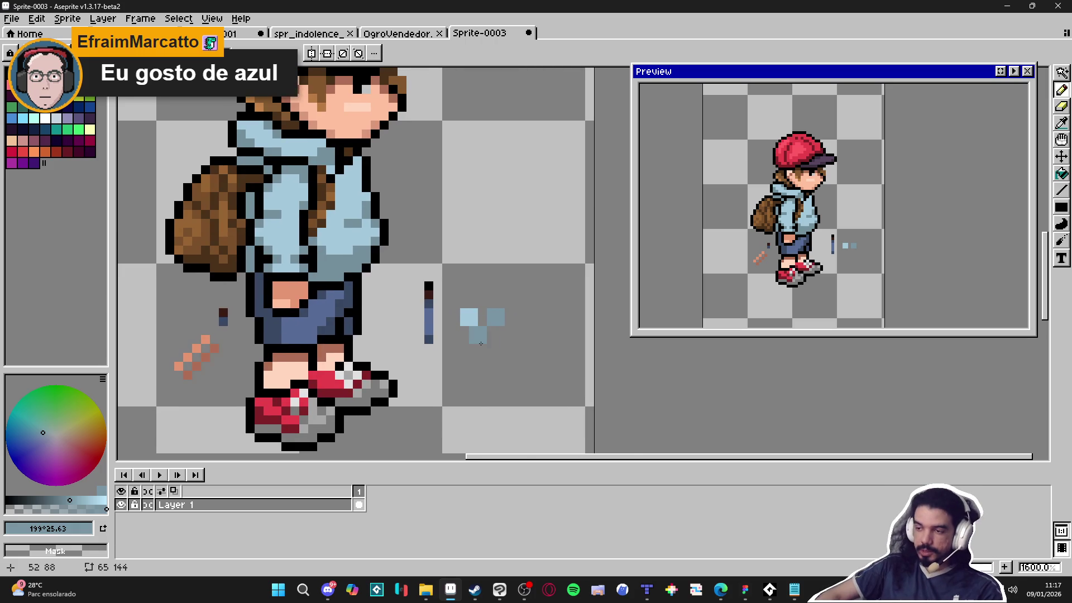
scroll(480, 351, up, 1)
mouse_move(497, 355)
mouse_down()
mouse_move(475, 348)
mouse_move(511, 348)
mouse_up()
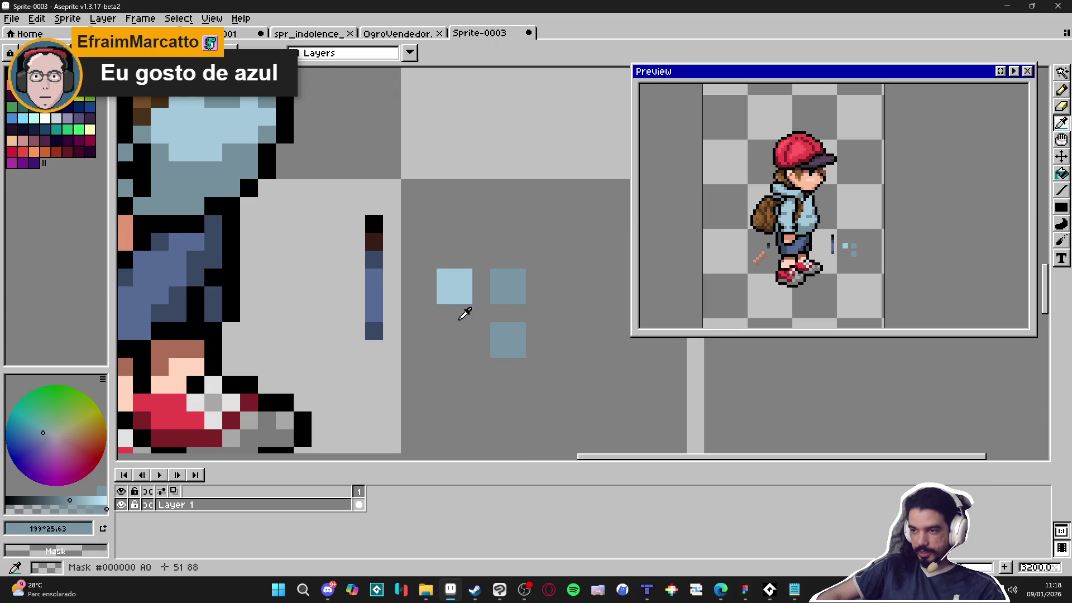
Add a light-blue square at lower left and repaint the bottom-right square in slate #7583a3.
alt+click(455, 286)
click(454, 340)
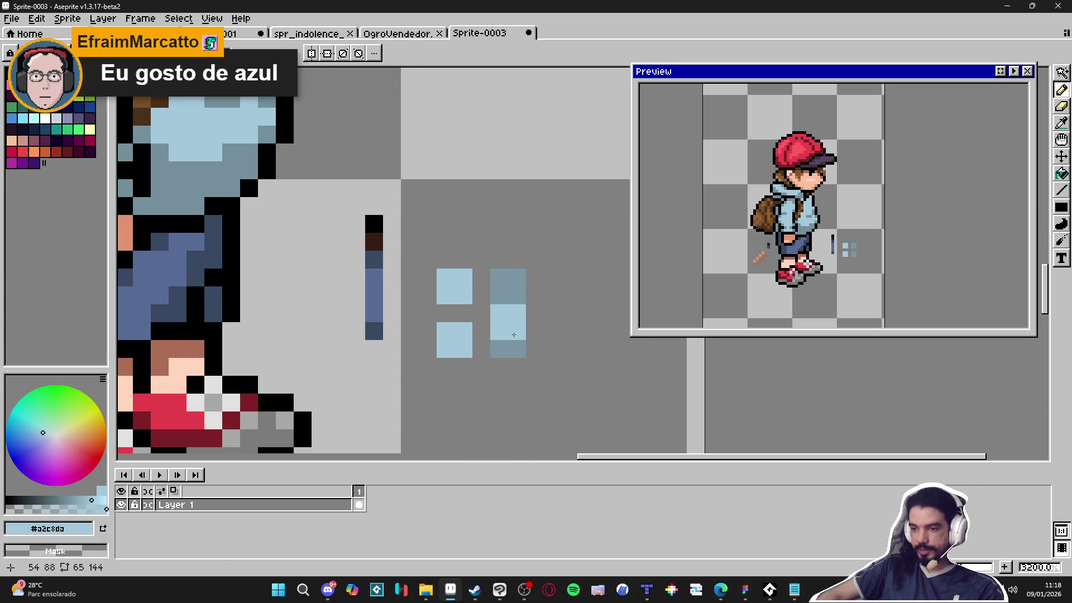
alt+click(509, 341)
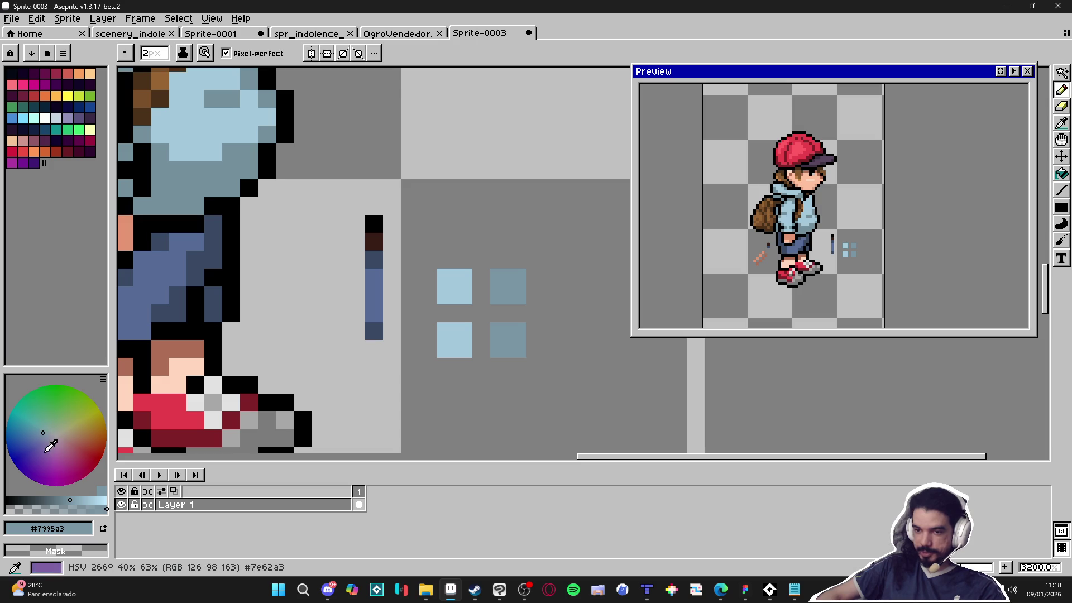
click(476, 323)
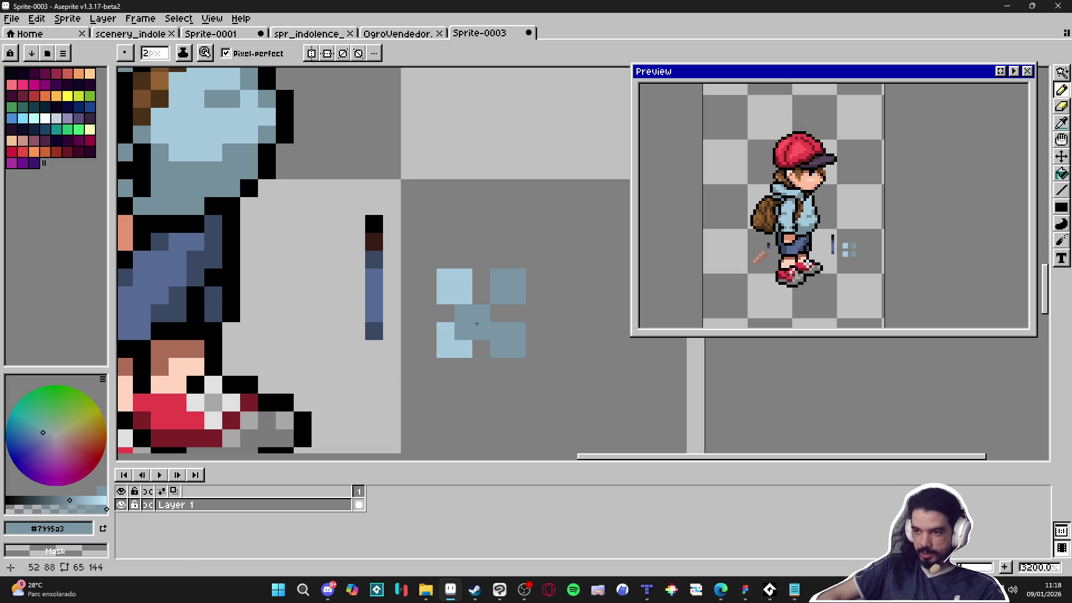
key(ctrl+z)
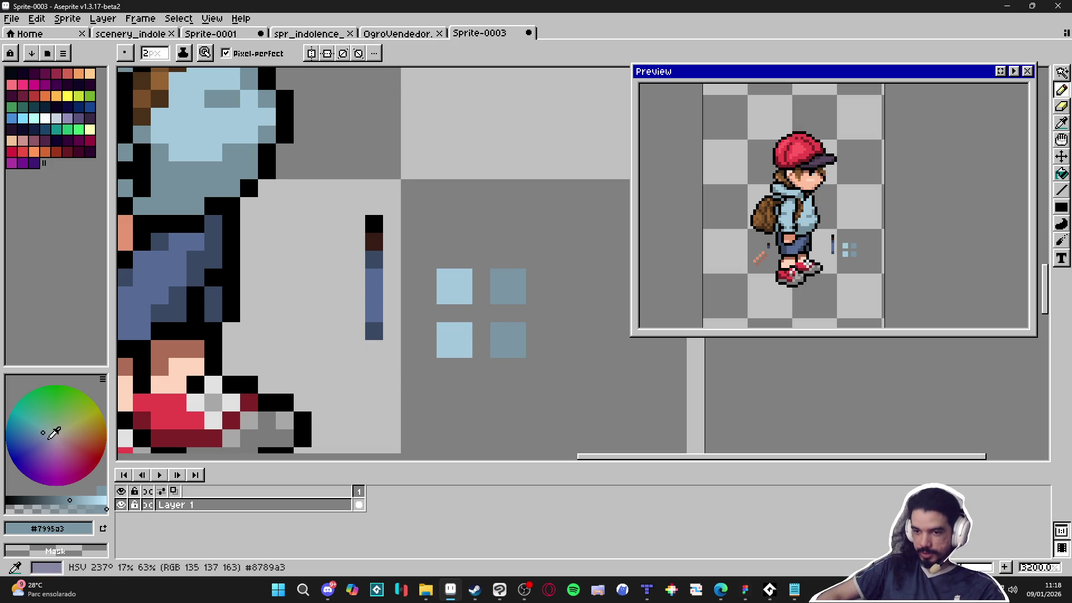
click(43, 439)
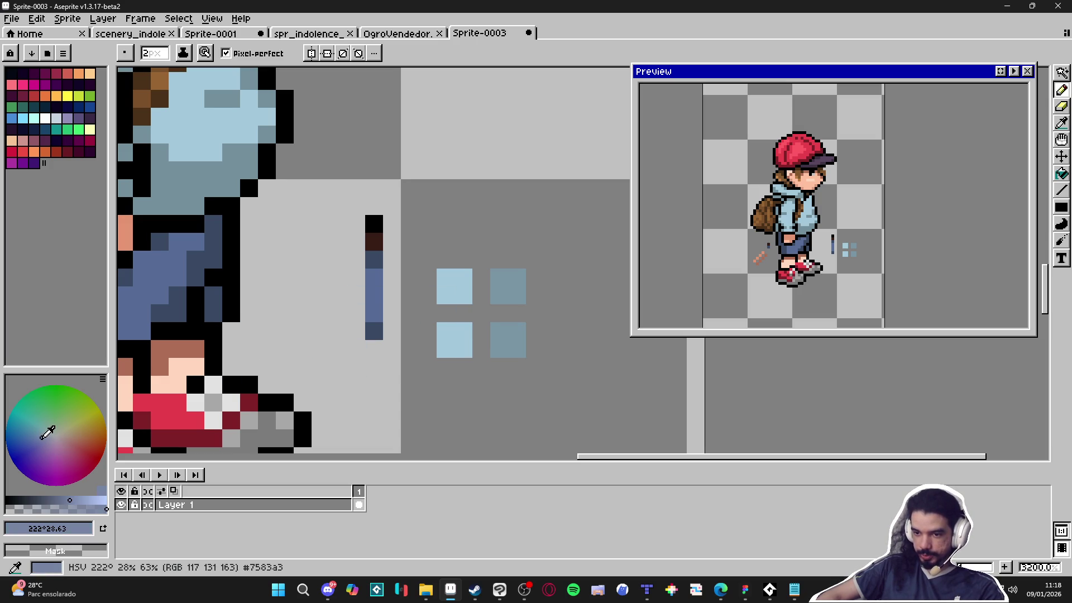
click(519, 346)
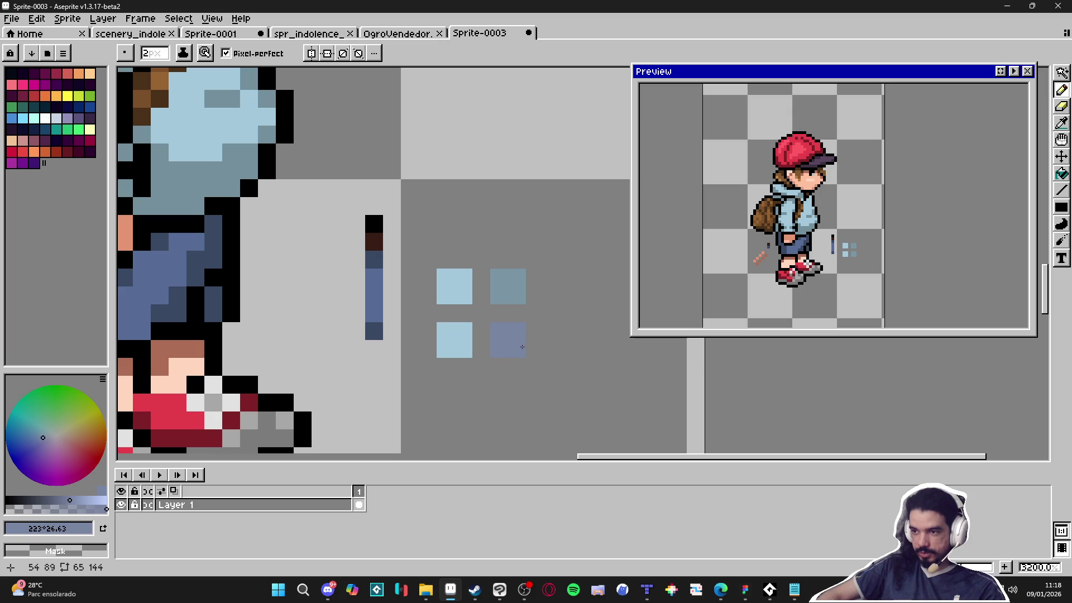
Try bucket-filling the hoodie with the slate #7985a3 shade, then undo the wrong fill.
scroll(522, 335, down, 1)
key(g)
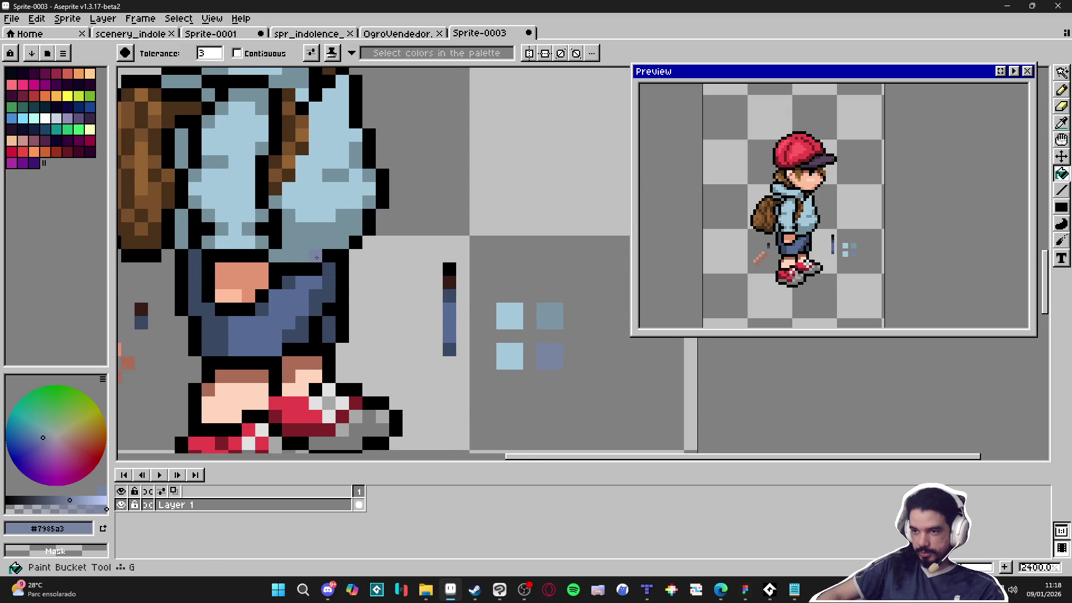
scroll(312, 260, down, 2)
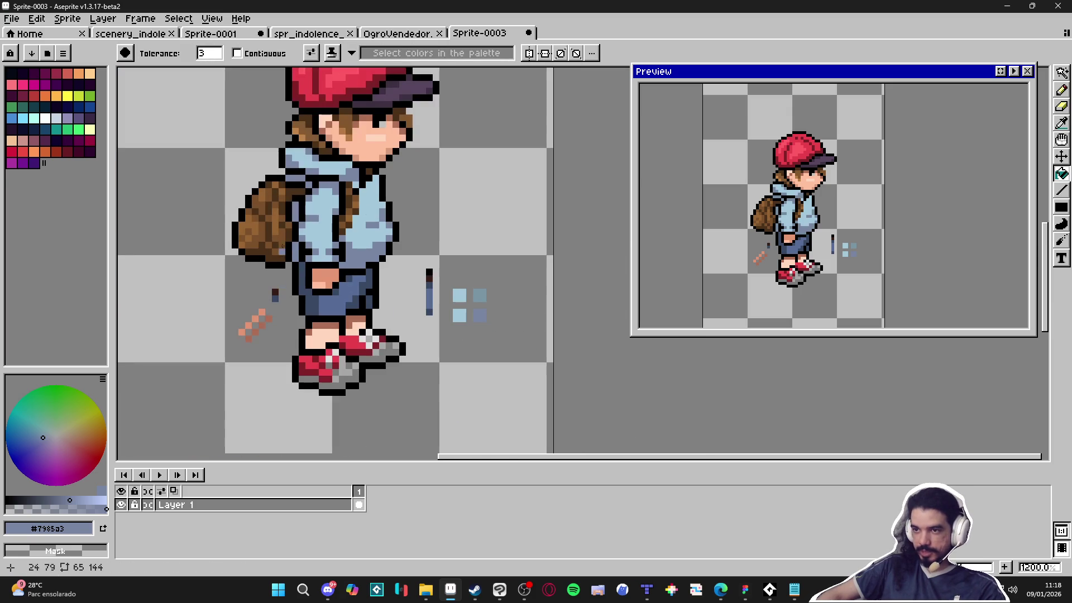
scroll(343, 197, up, 2)
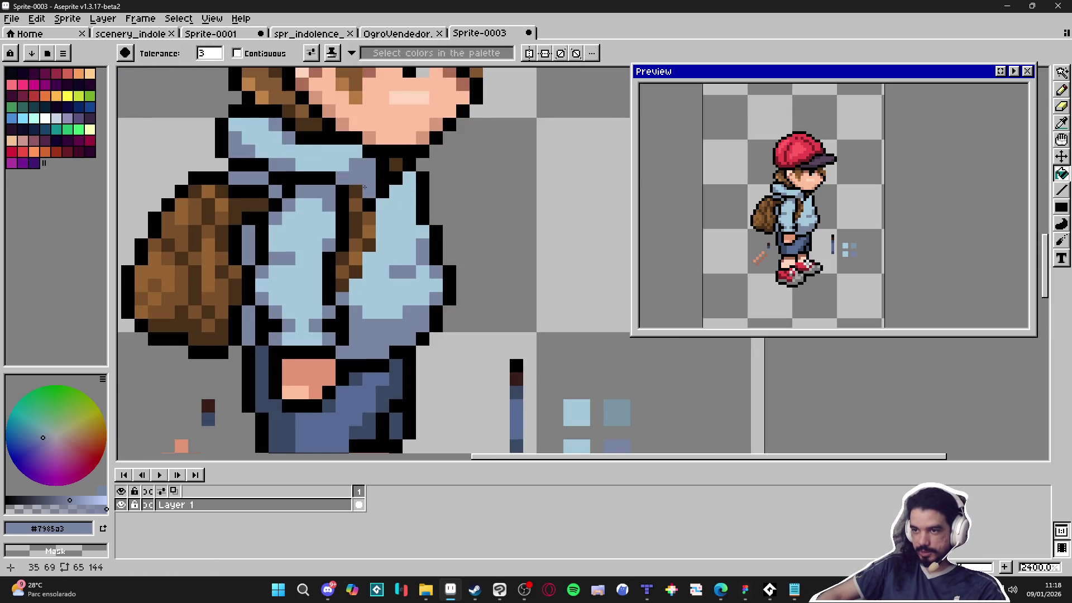
click(366, 189)
scroll(366, 190, down, 2)
key(v)
key(ctrl+z)
key(b)
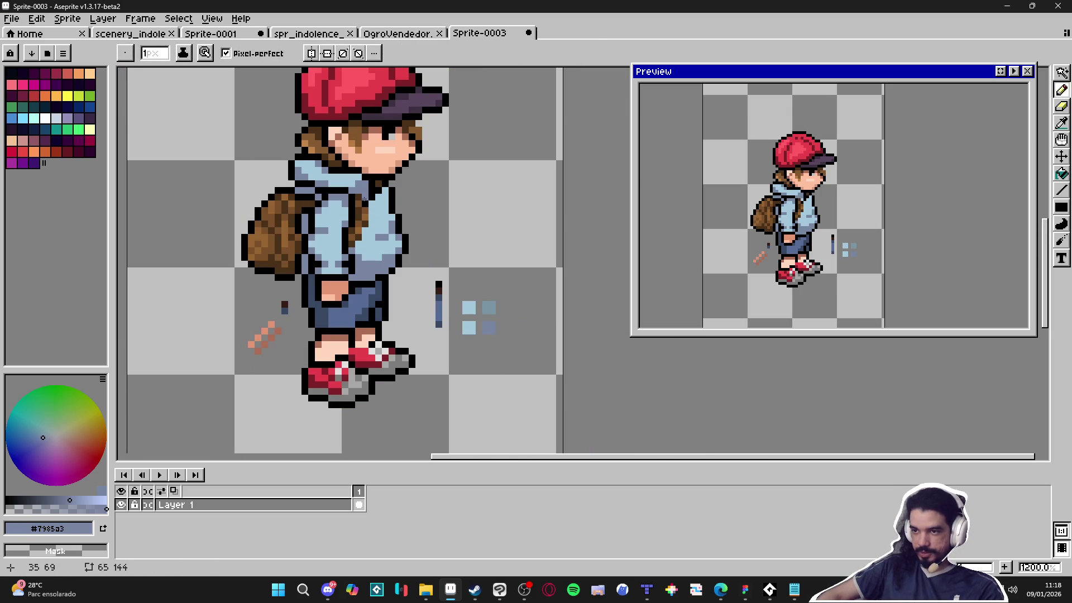
Sample the hoodie's light blue, its bluer shading, and the black outline colour.
scroll(336, 213, up, 1)
alt+click(348, 196)
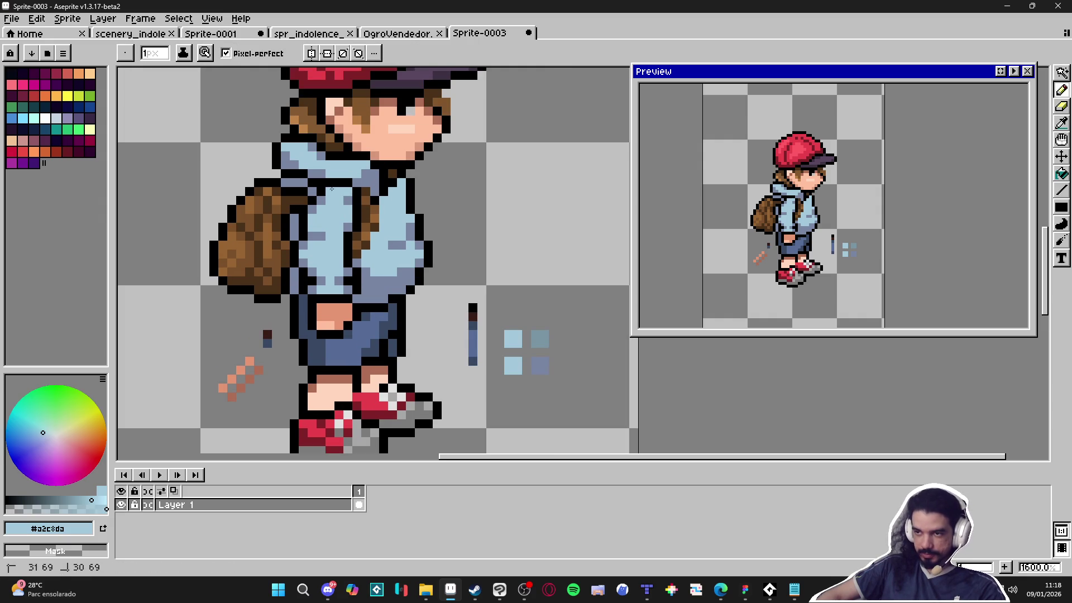
alt+click(337, 192)
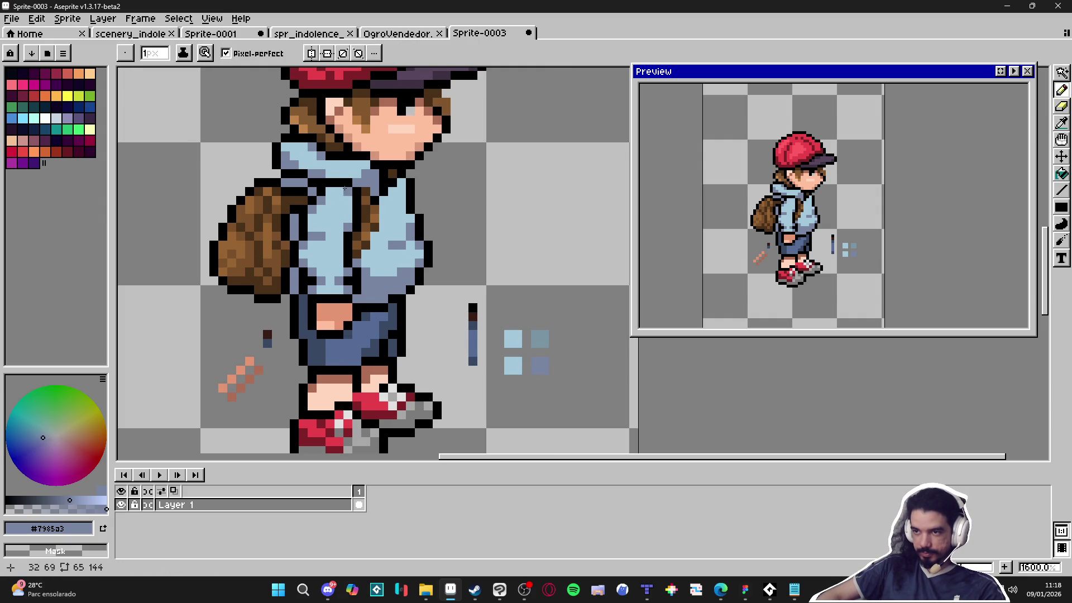
scroll(360, 218, down, 1)
scroll(365, 255, up, 3)
alt+click(330, 259)
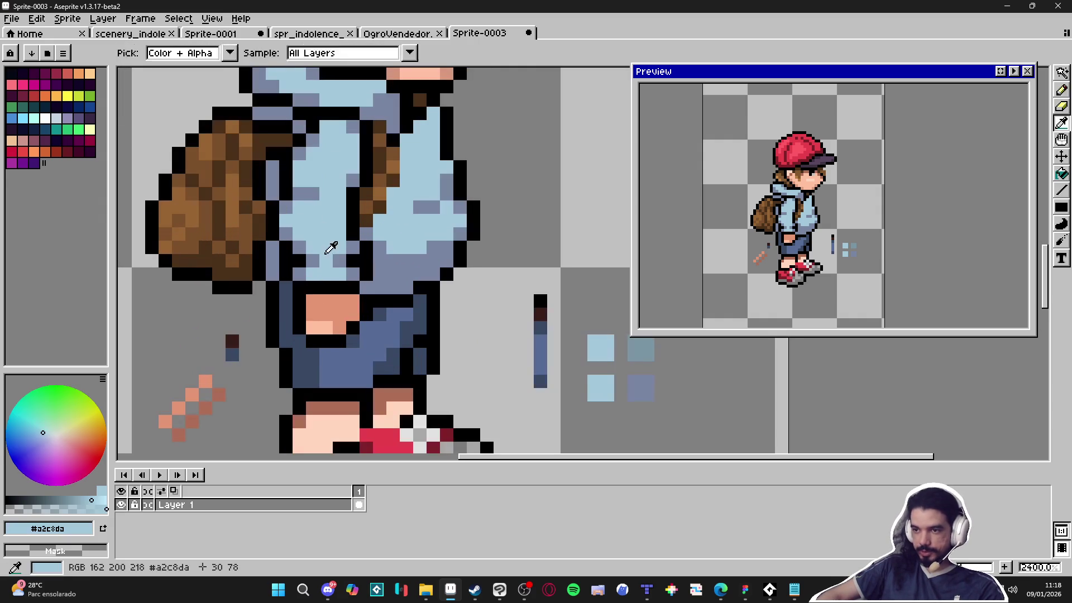
scroll(341, 260, down, 4)
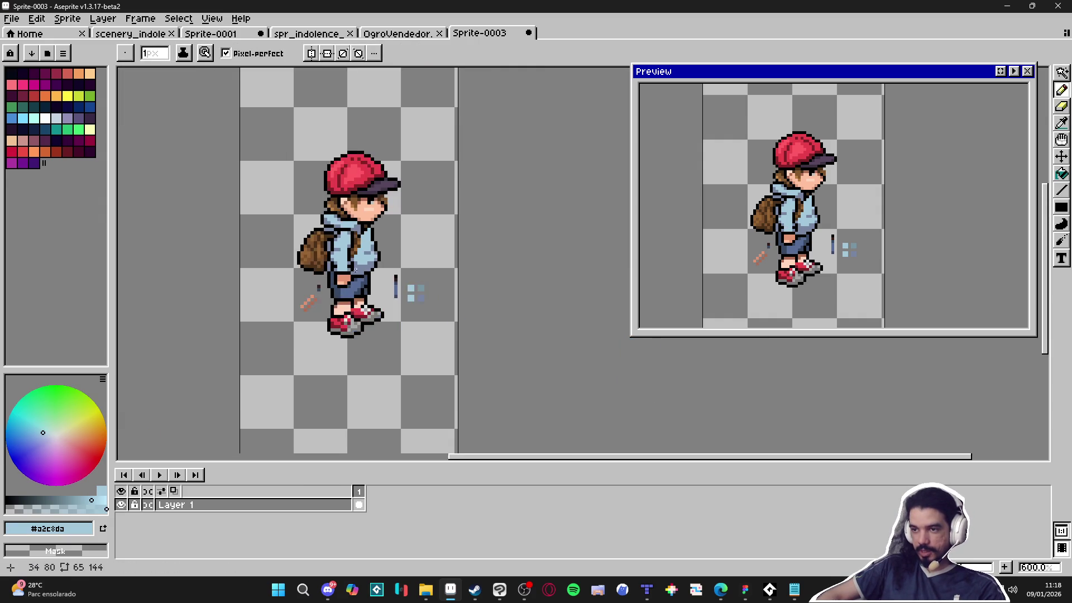
scroll(347, 255, up, 3)
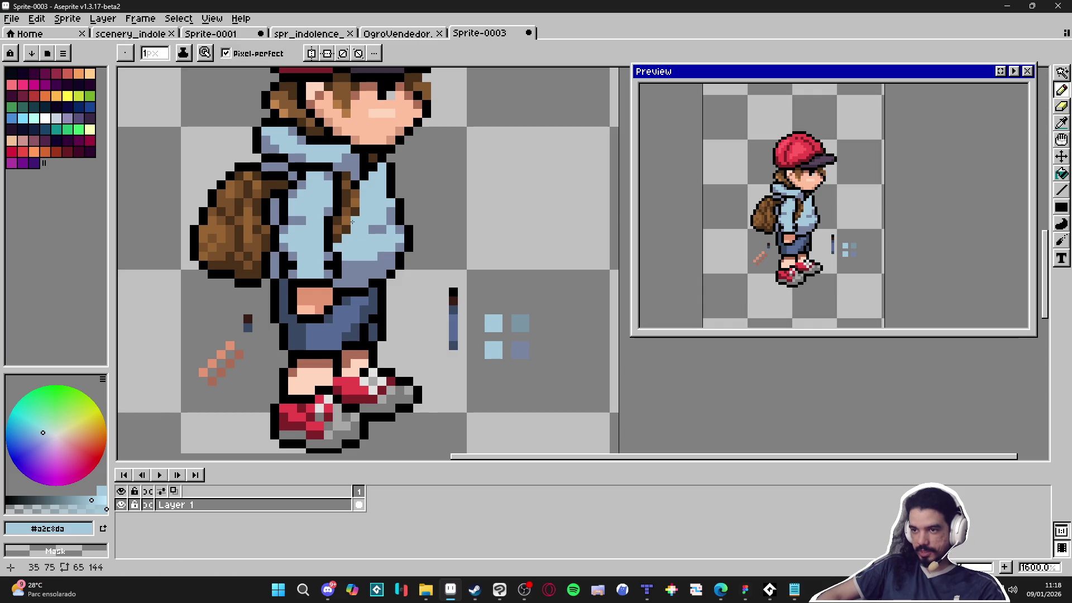
alt+click(358, 180)
scroll(357, 177, up, 3)
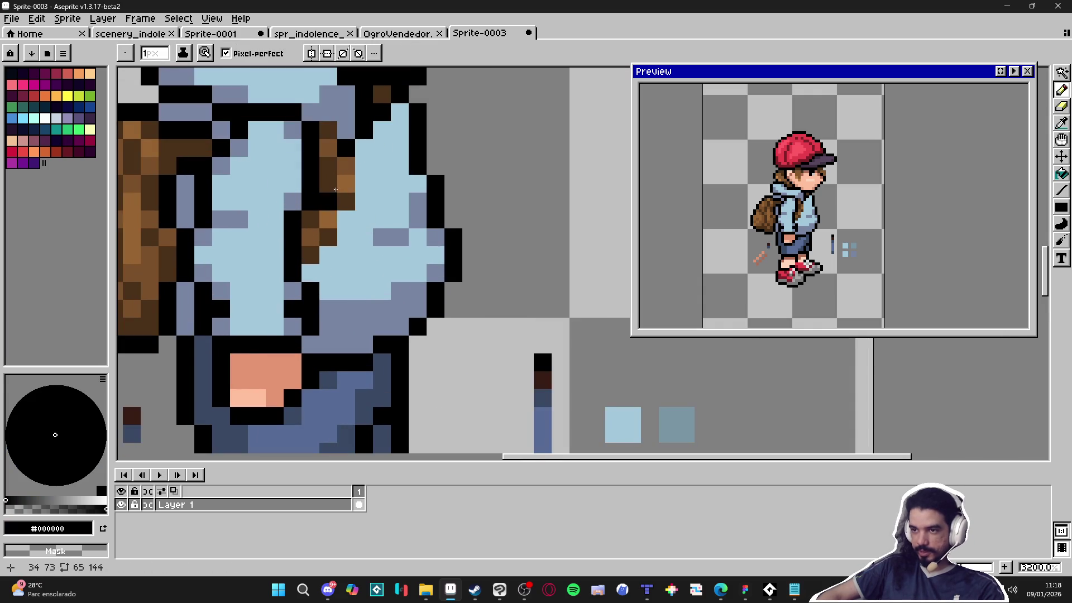
Recolour backpack strap pixels in lighter brown and extend the strap's black outline downward.
alt+click(342, 172)
drag(328, 163, 321, 183)
right_click(346, 201)
drag(329, 238, 307, 242)
alt+click(347, 148)
click(362, 168)
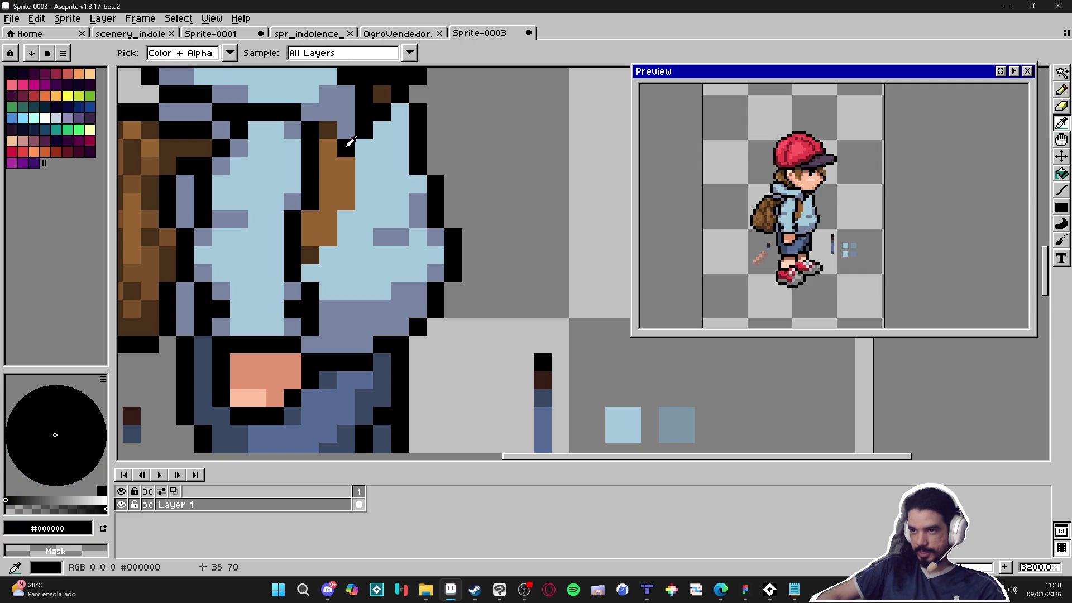
mouse_move(363, 167)
mouse_down()
mouse_move(344, 232)
mouse_move(316, 268)
mouse_up()
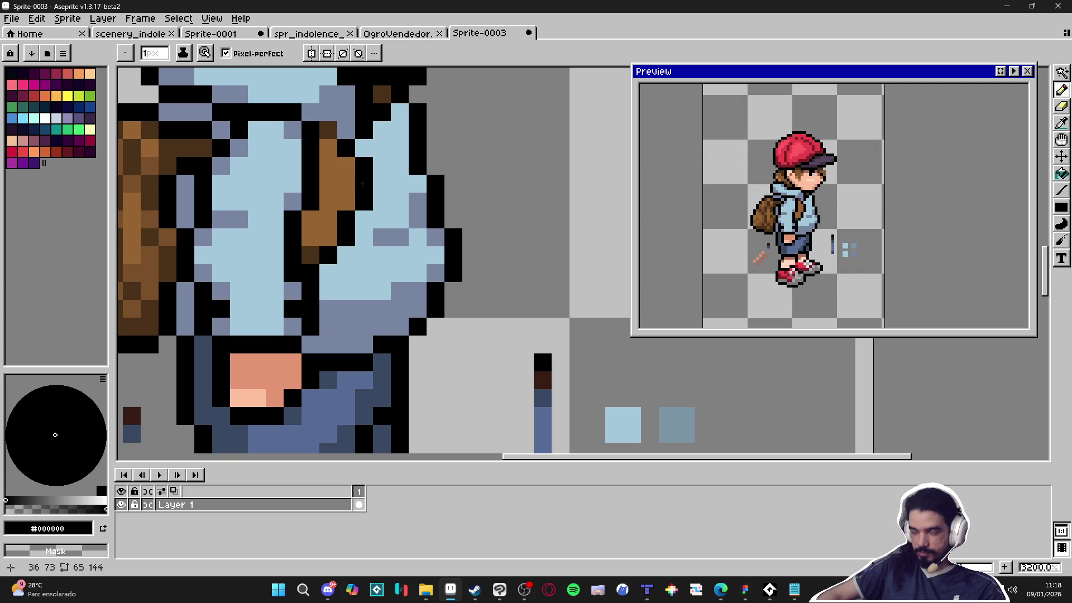
Sample brown and black from the sprite, then draw a diagonal black line right of the hoodie.
scroll(387, 270, down, 4)
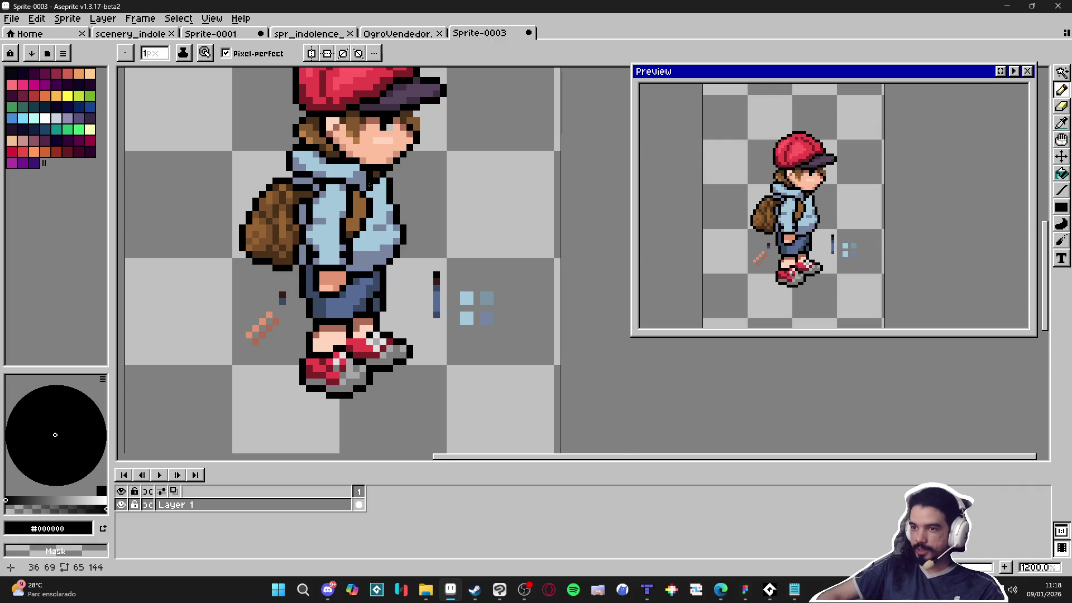
scroll(369, 187, down, 2)
scroll(375, 241, up, 2)
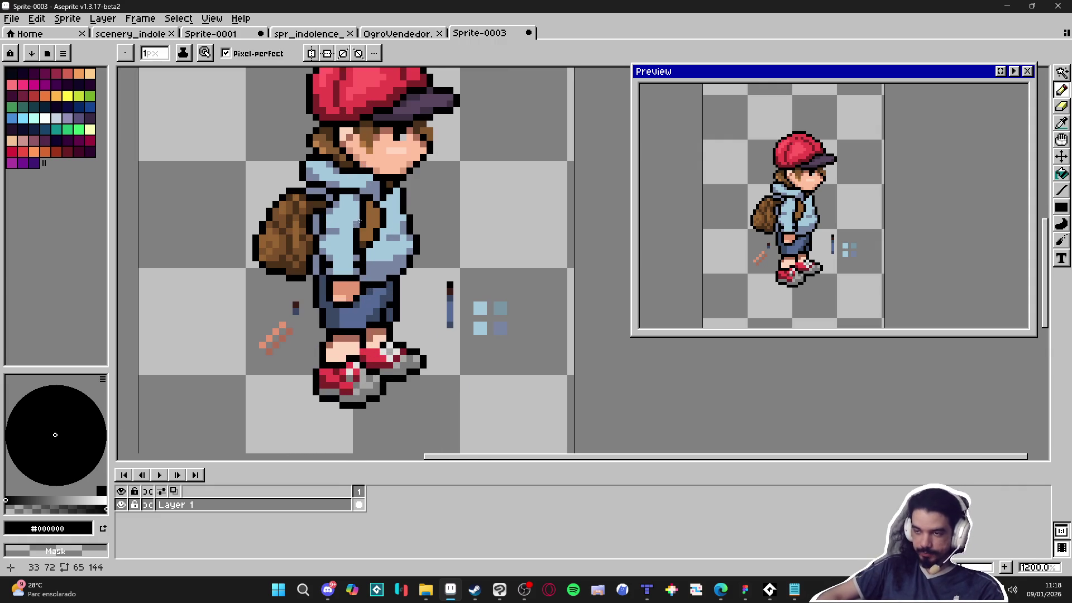
scroll(360, 246, up, 2)
alt+click(358, 258)
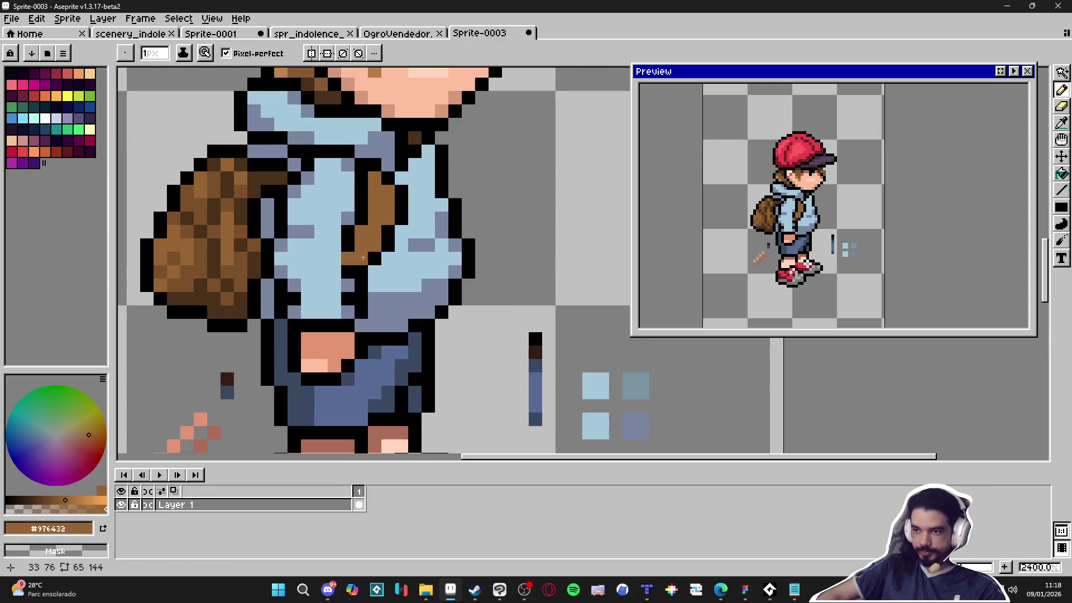
scroll(363, 262, down, 4)
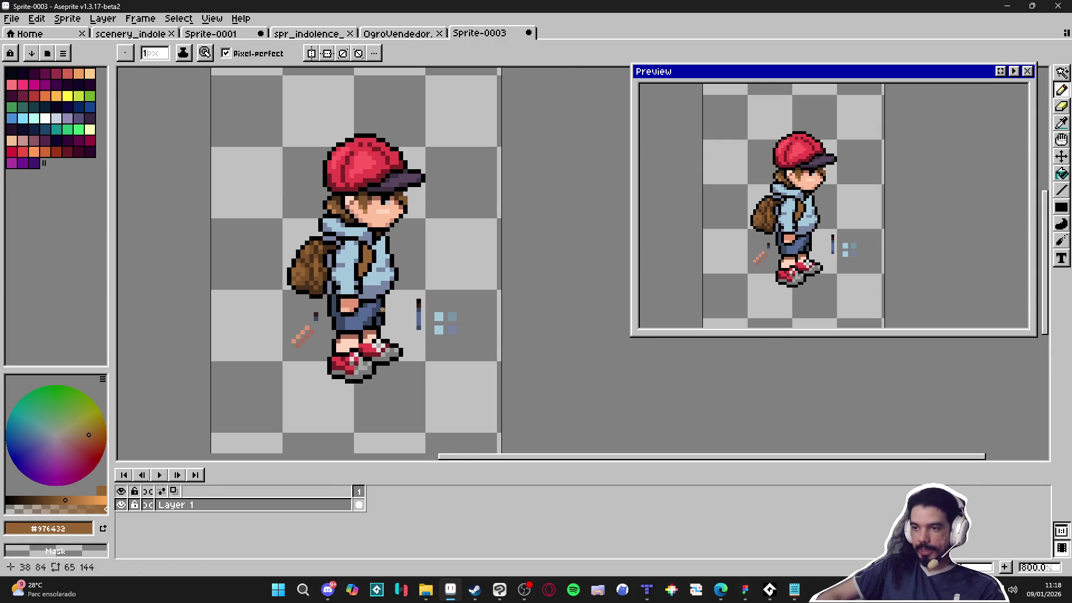
scroll(378, 265, up, 2)
alt+click(365, 232)
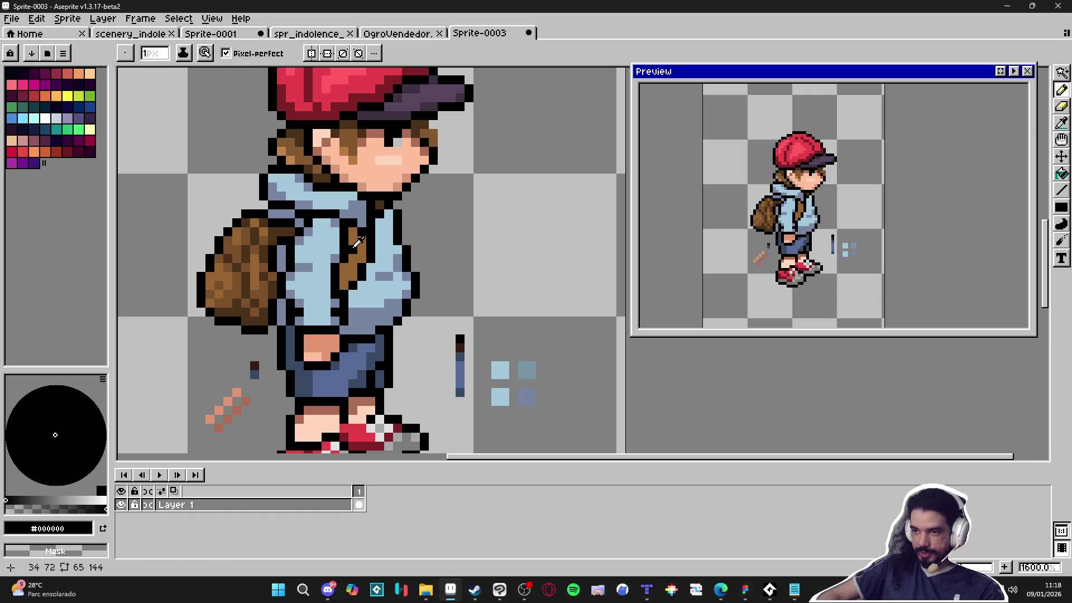
alt+click(353, 248)
scroll(355, 250, down, 3)
scroll(358, 253, up, 3)
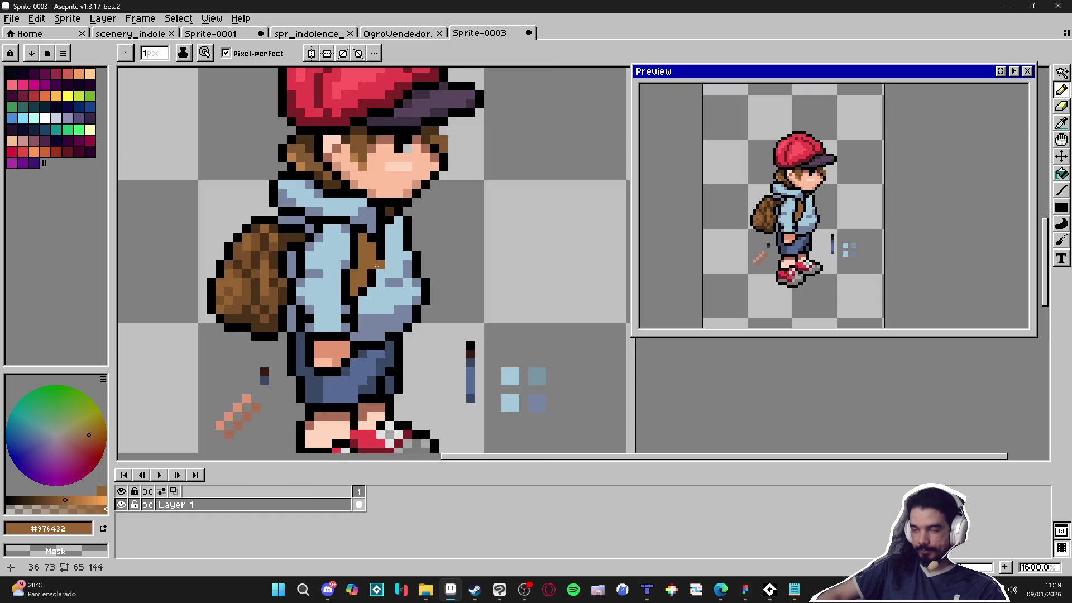
scroll(378, 267, up, 1)
alt+click(383, 246)
drag(573, 178, 531, 316)
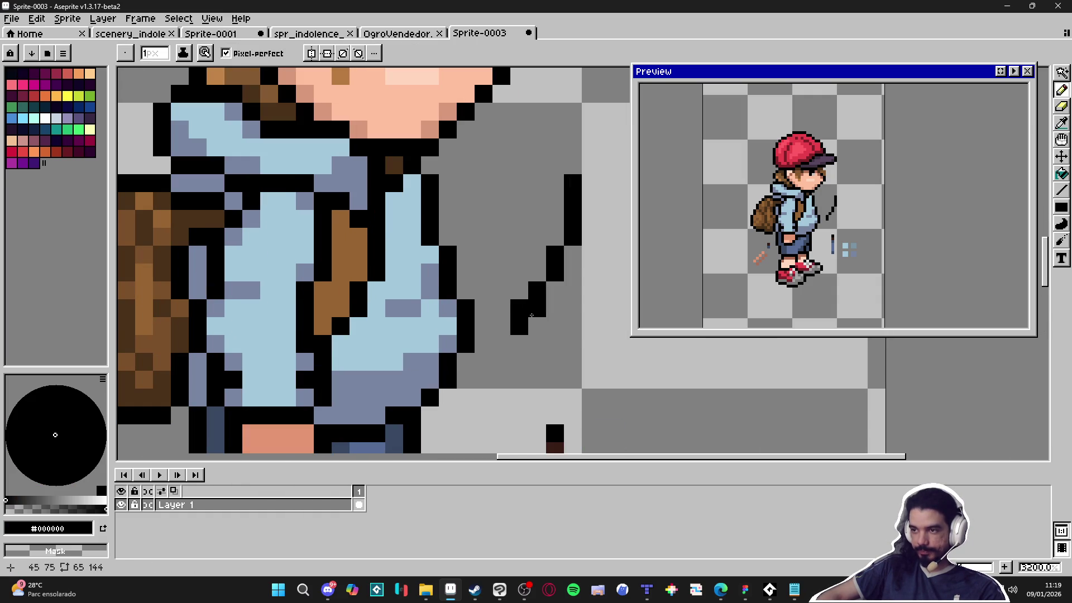
Undo the stray black stroke and zoom in and out to inspect the sprite.
scroll(534, 307, down, 1)
key(ctrl+z)
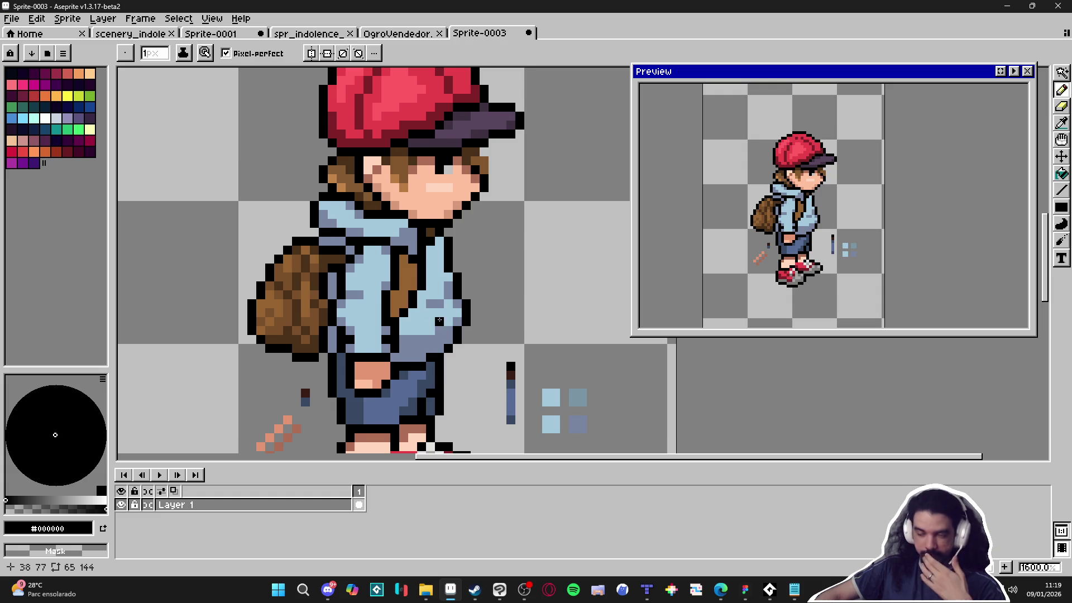
scroll(436, 319, down, 3)
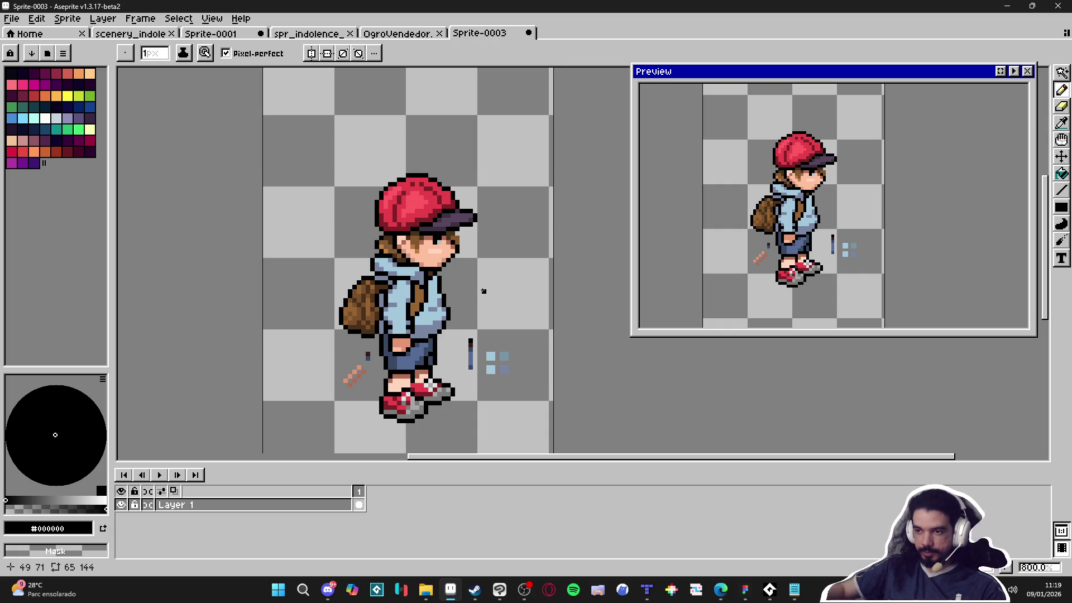
scroll(483, 290, up, 5)
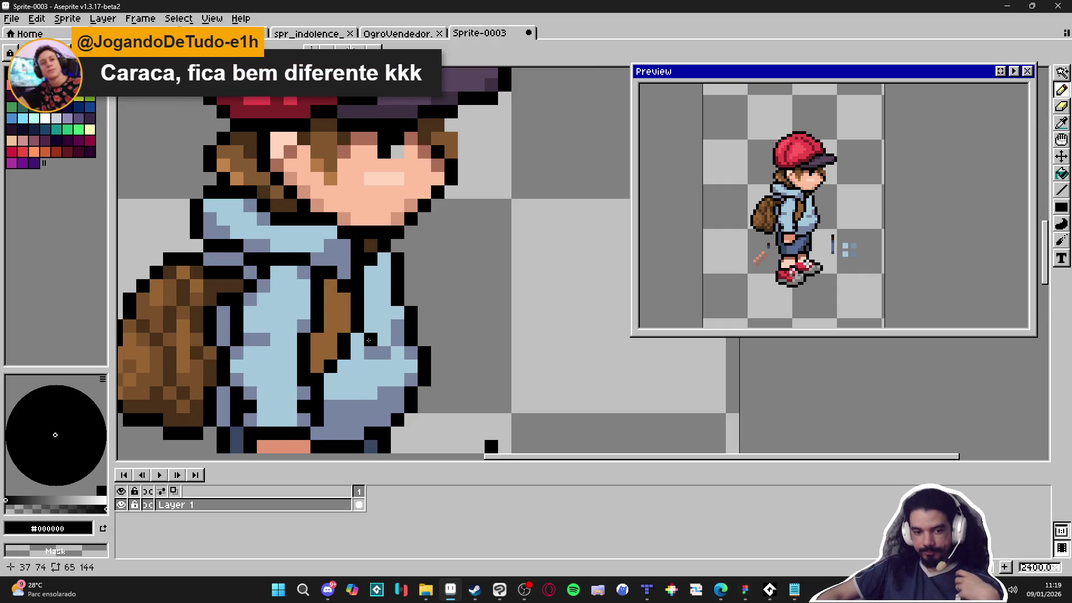
scroll(366, 339, down, 5)
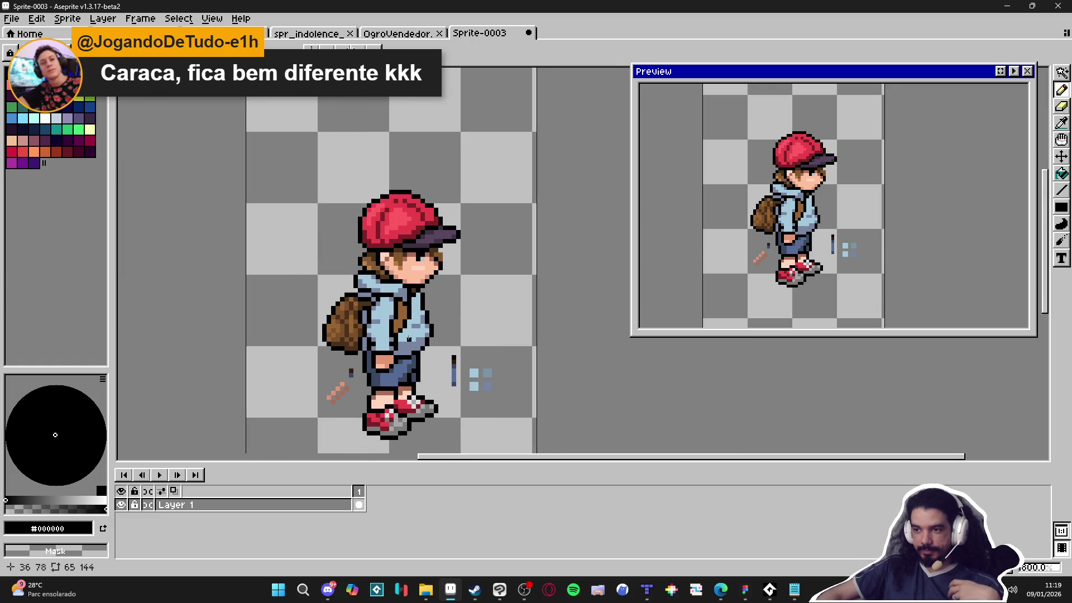
scroll(408, 320, up, 3)
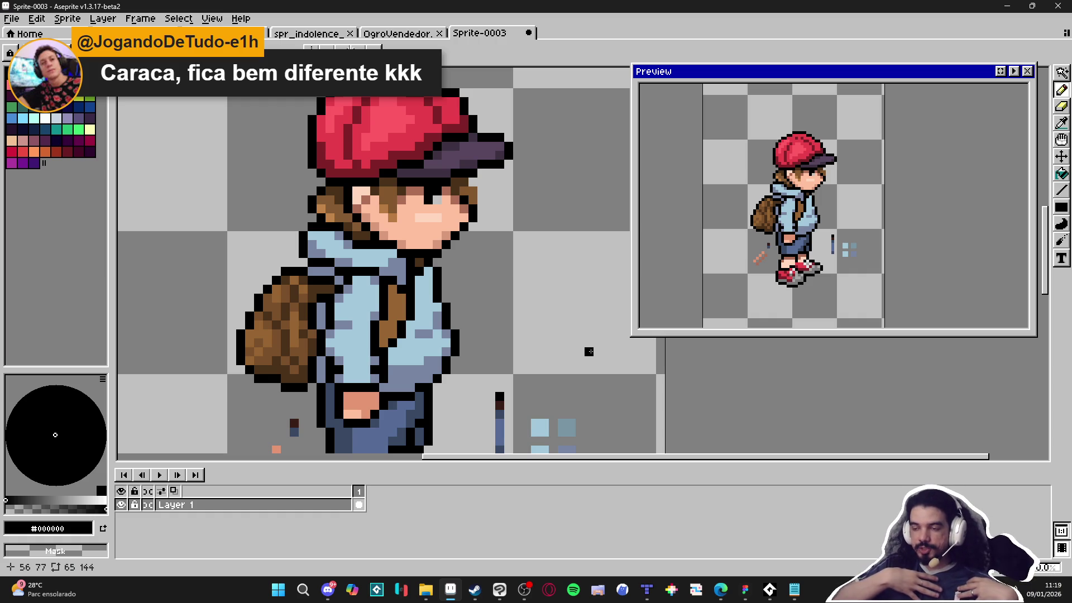
scroll(589, 351, up, 3)
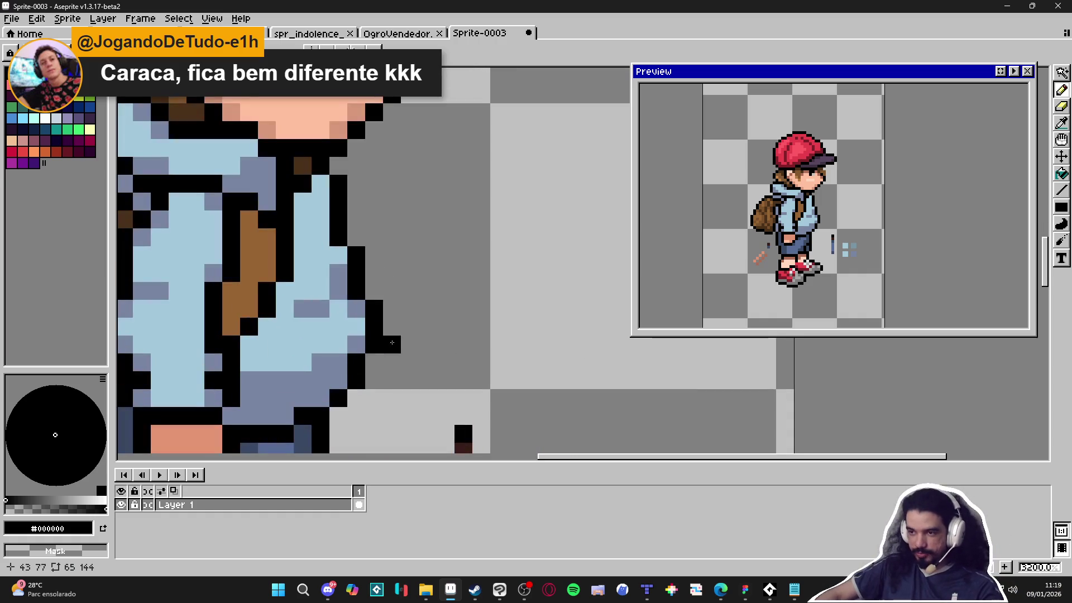
Tint the strap's black outline with semi-transparent hoodie light blue.
alt+click(328, 263)
drag(328, 263, 402, 274)
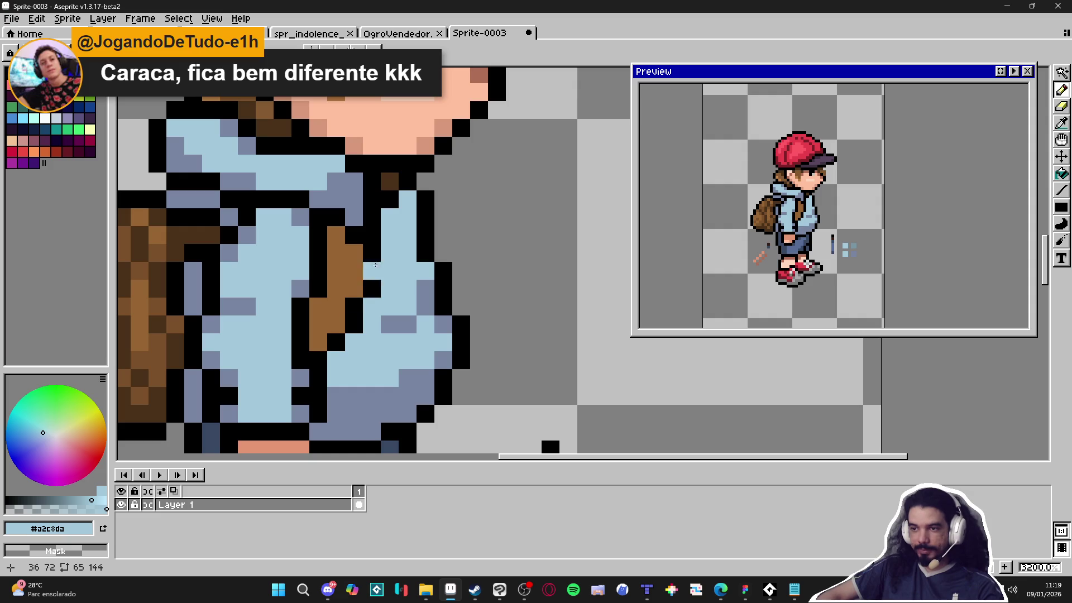
click(51, 509)
drag(371, 249, 371, 290)
alt+click(370, 282)
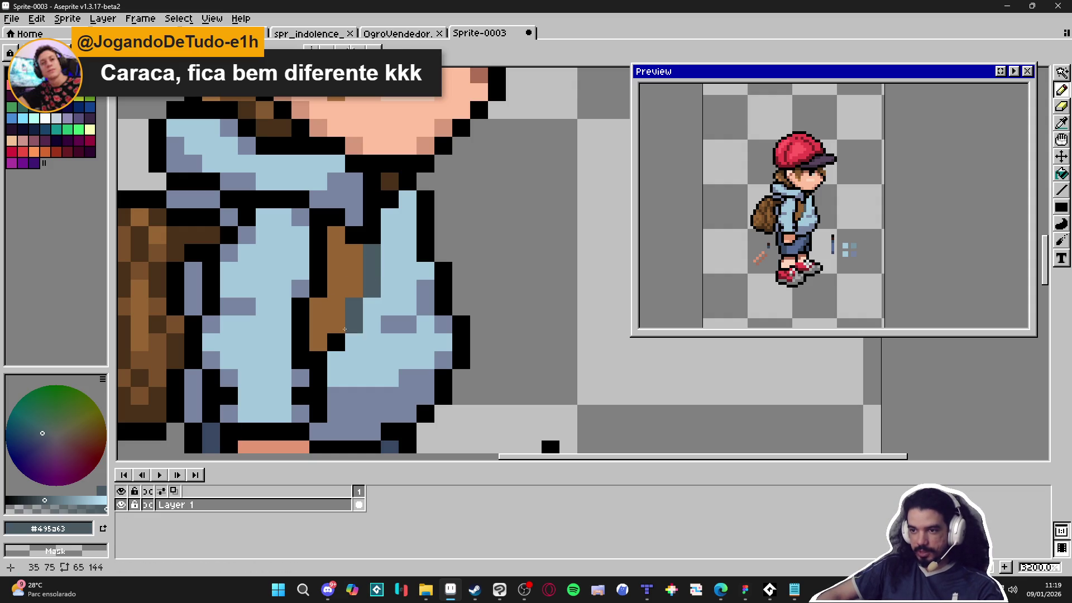
Repaint the strap's edge pixels in the shorts' dark navy.
scroll(389, 288, down, 1)
alt+click(380, 393)
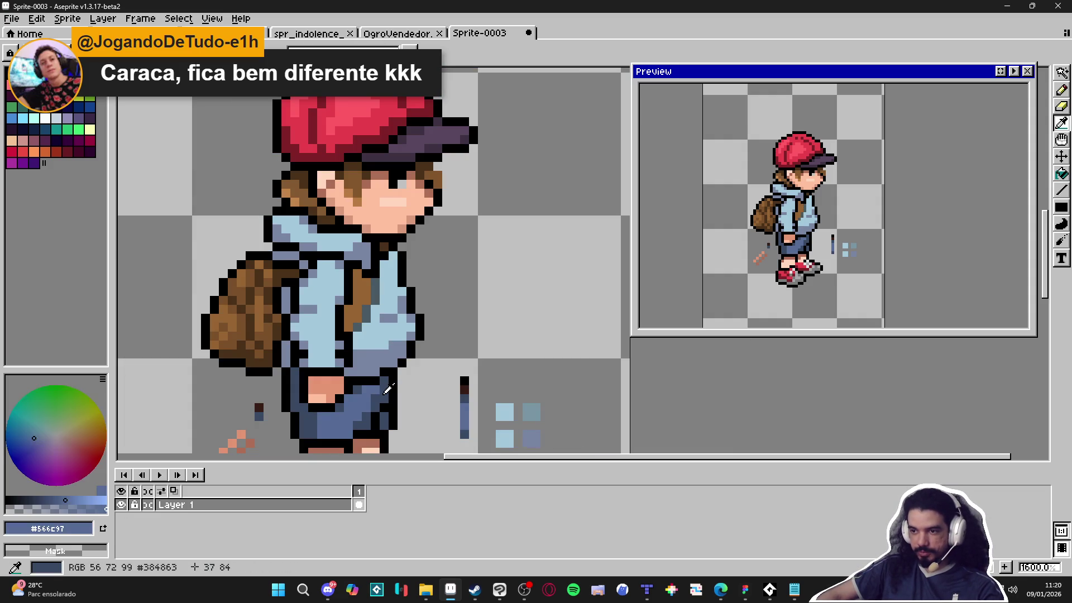
scroll(389, 298, up, 2)
drag(362, 284, 360, 268)
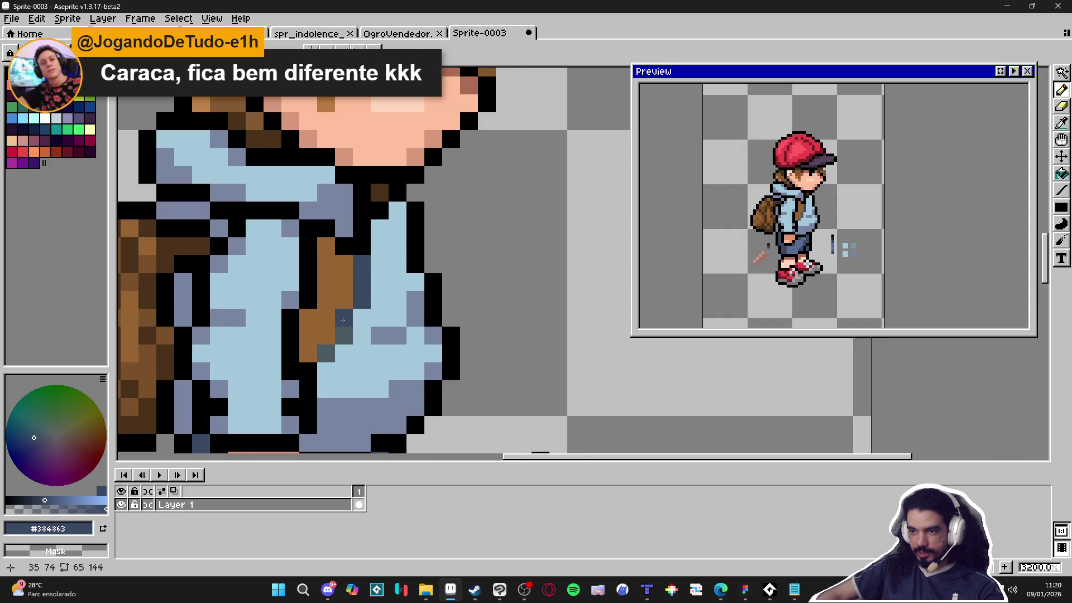
Paint several strap pixels in the strap's dark brown.
scroll(326, 353, down, 3)
scroll(346, 384, up, 1)
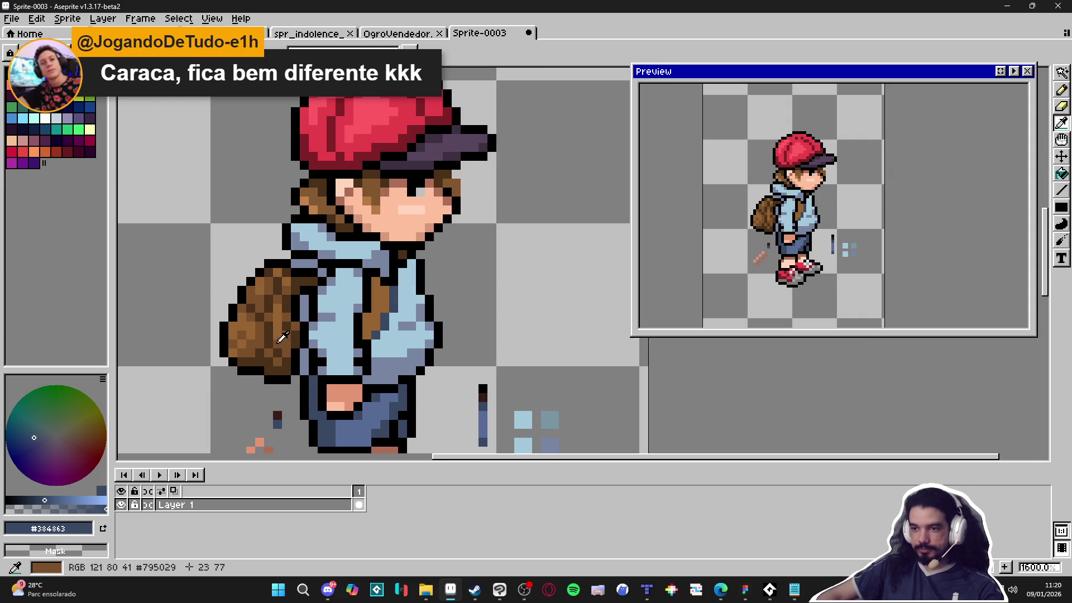
alt+click(384, 323)
scroll(387, 318, up, 2)
click(373, 330)
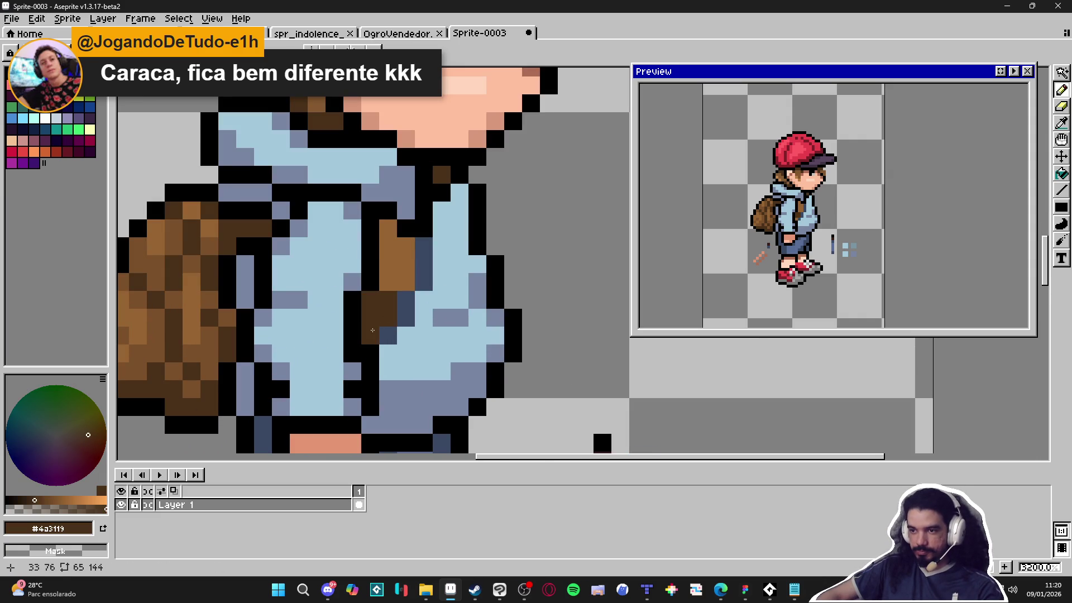
click(403, 292)
scroll(402, 292, down, 2)
click(421, 324)
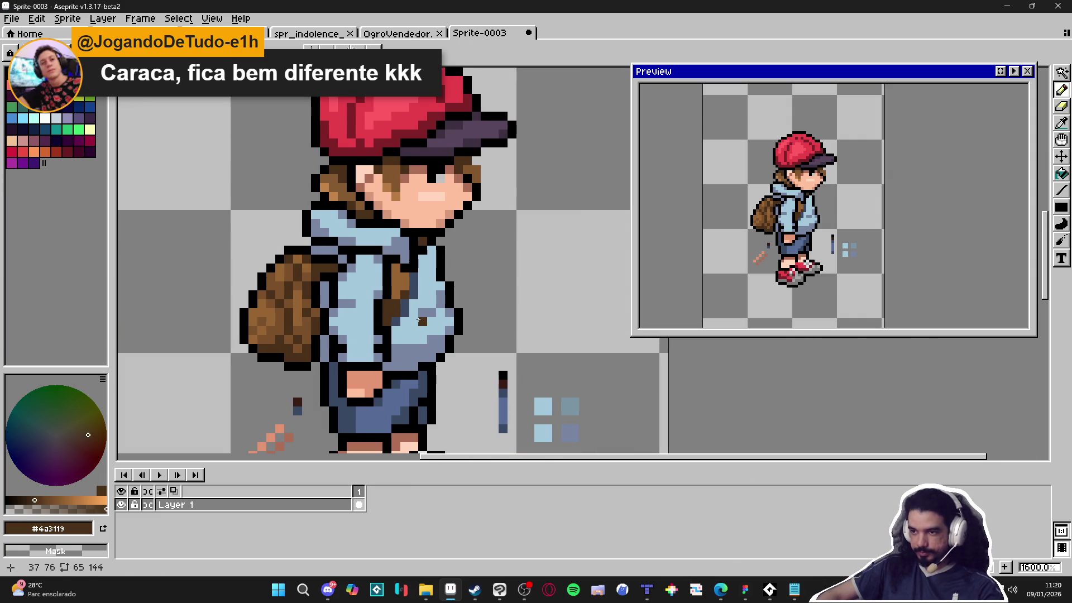
scroll(407, 323, up, 2)
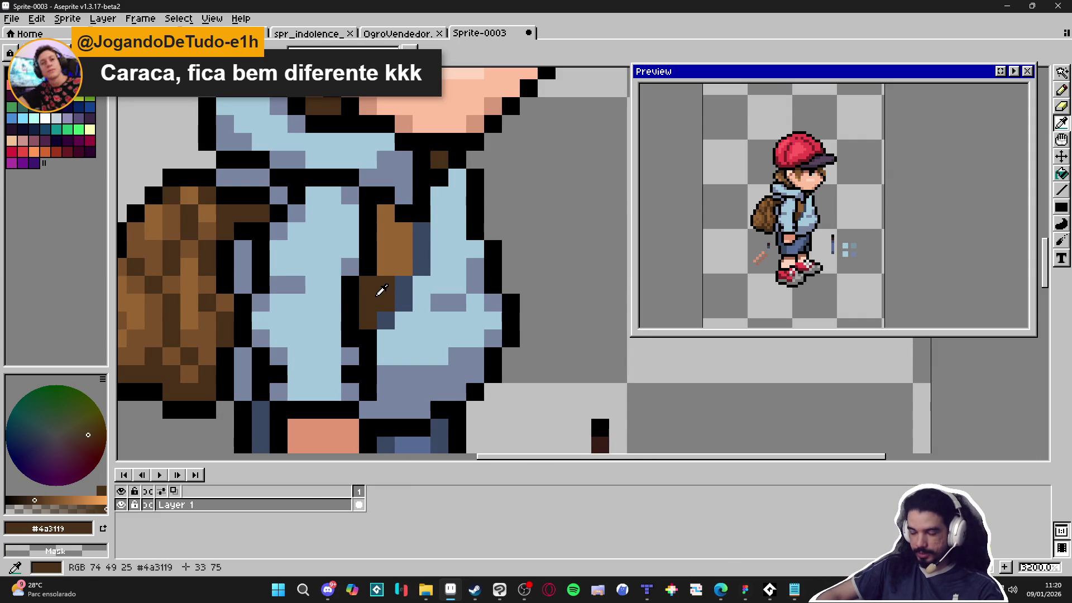
Paint three more strap pixels dark brown, then soften them to muted grey with light blue.
alt+click(421, 296)
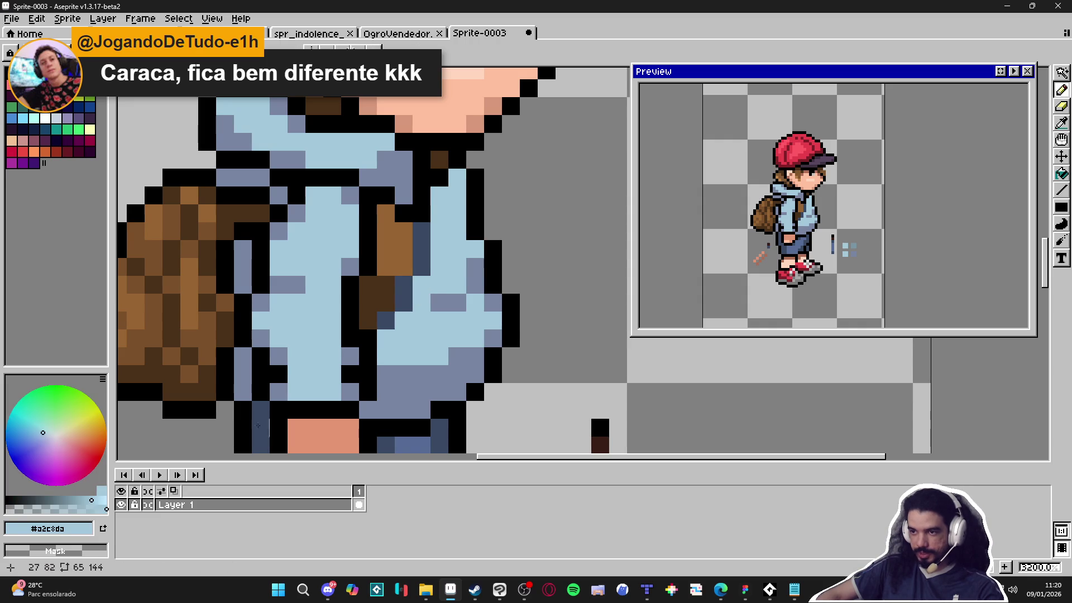
alt+click(365, 292)
click(404, 285)
click(404, 303)
click(388, 319)
alt+click(385, 335)
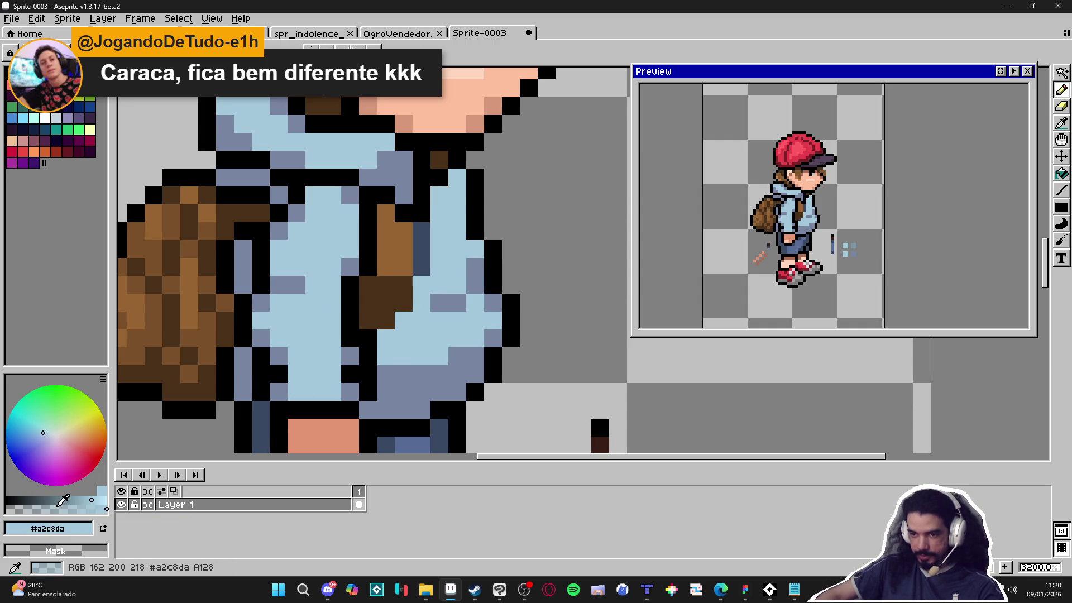
click(386, 321)
click(403, 303)
click(403, 286)
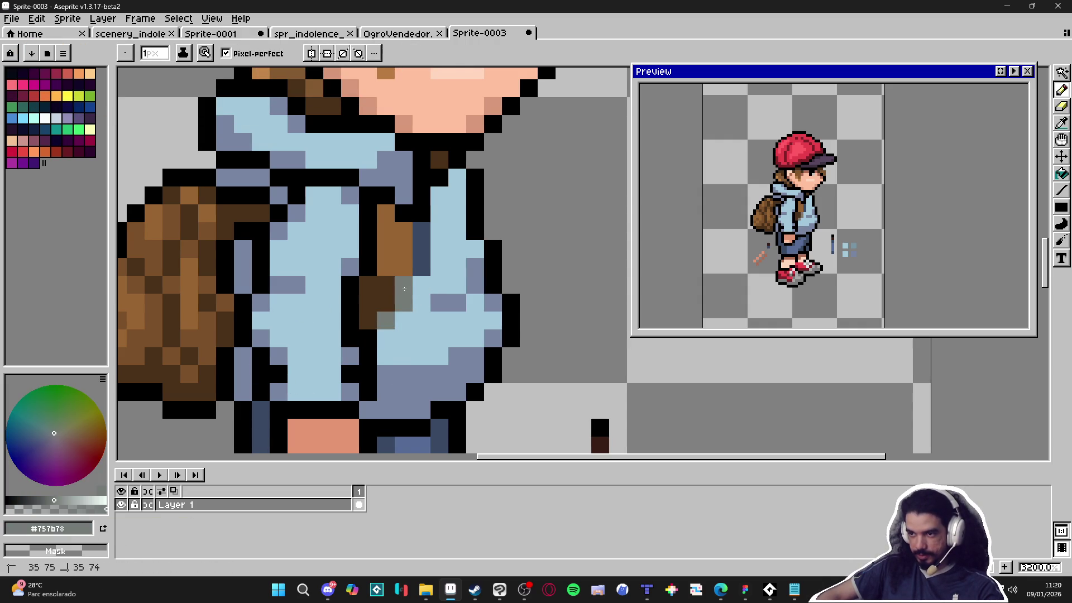
Repaint the grey strap pixels back to black.
alt+click(388, 294)
alt+click(510, 306)
click(403, 285)
click(403, 303)
click(374, 315)
click(378, 316)
Repaint a backpack strap pixel in the dark strap brown.
scroll(391, 321, down, 3)
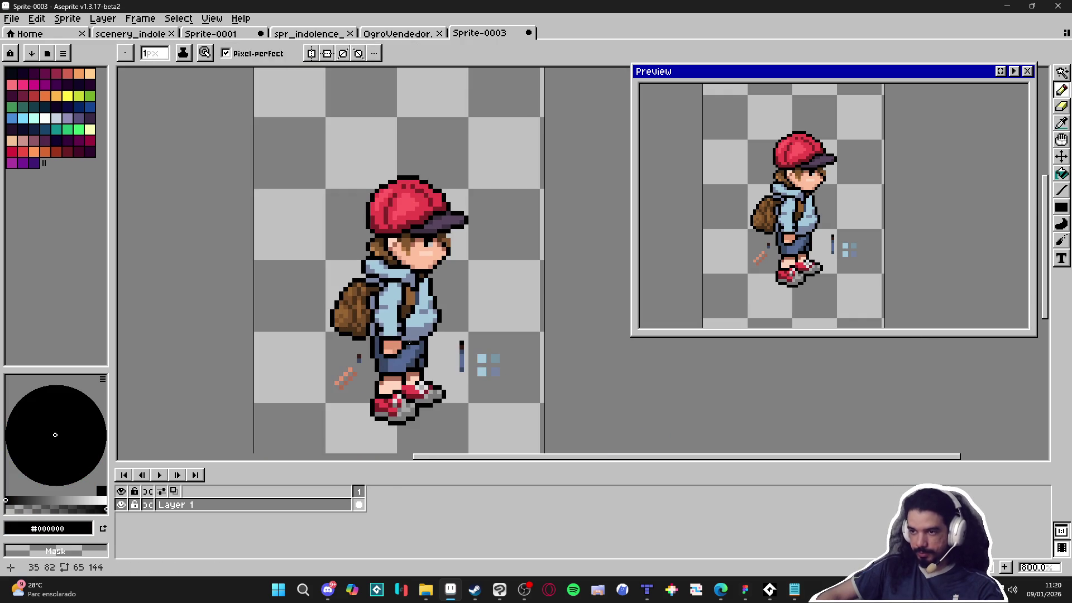
scroll(399, 323, down, 1)
scroll(340, 340, up, 4)
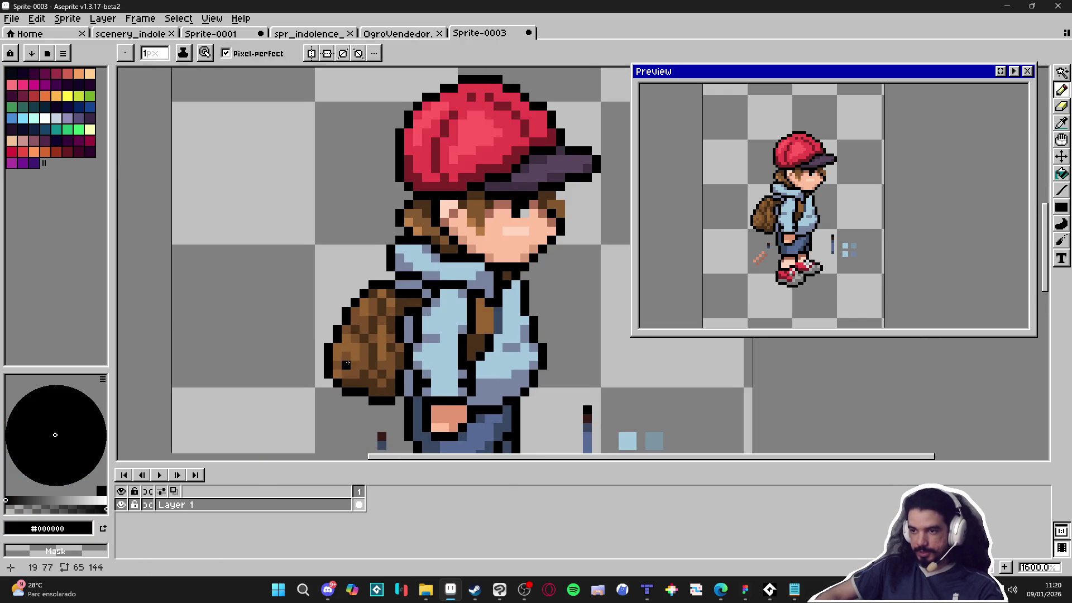
scroll(369, 298, down, 1)
scroll(391, 313, up, 2)
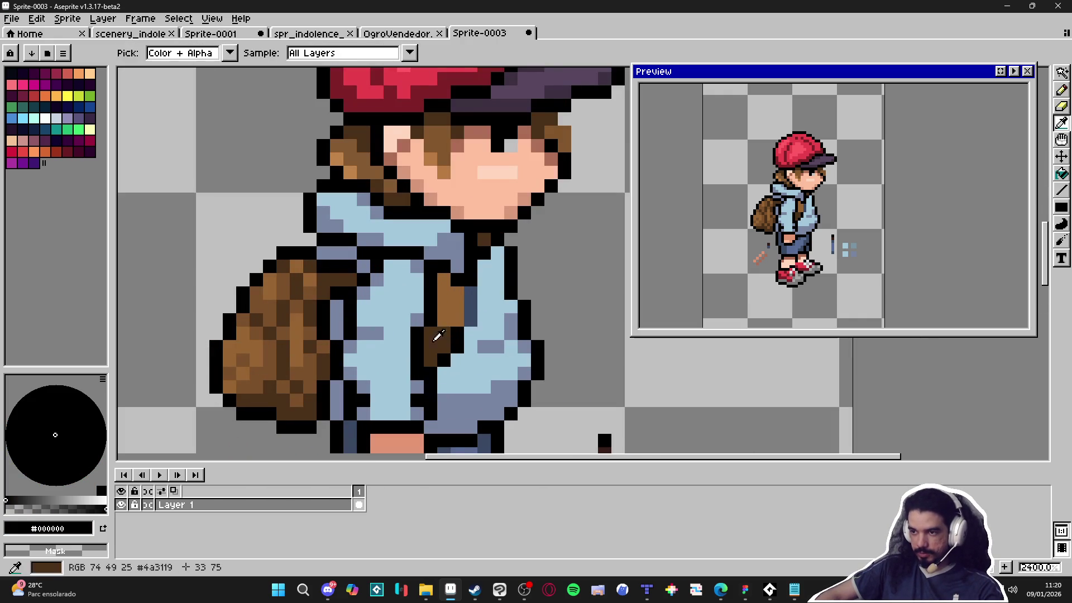
alt+click(444, 286)
scroll(430, 320, down, 2)
click(415, 340)
scroll(425, 339, down, 1)
scroll(447, 338, up, 1)
scroll(439, 346, up, 3)
Cover the backpack's darker pixels with mid brown #976432, leaving a few dark-brown accents.
alt+click(478, 338)
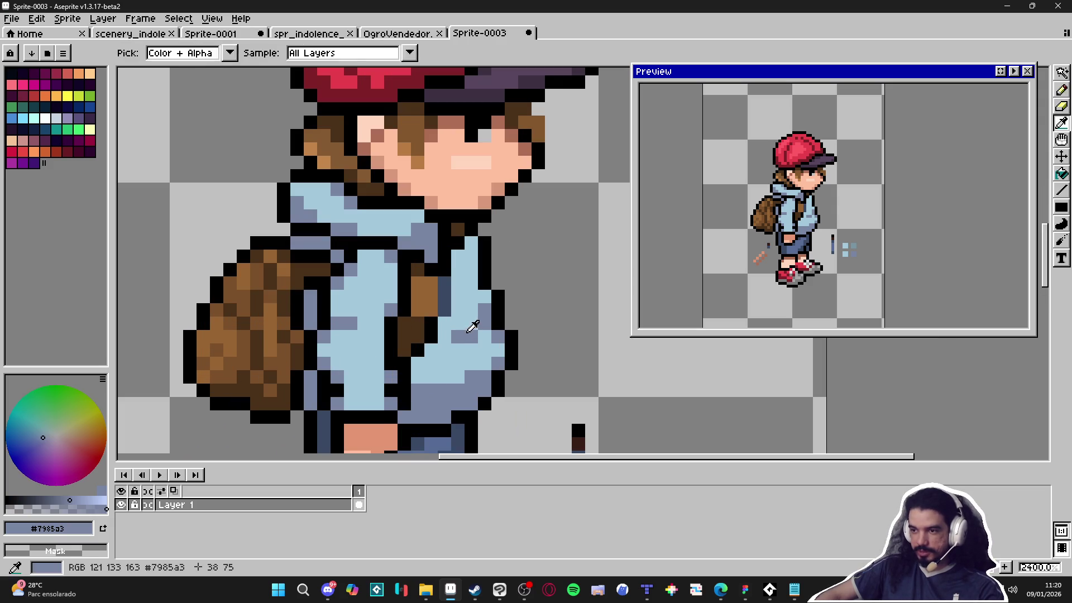
scroll(478, 338, up, 1)
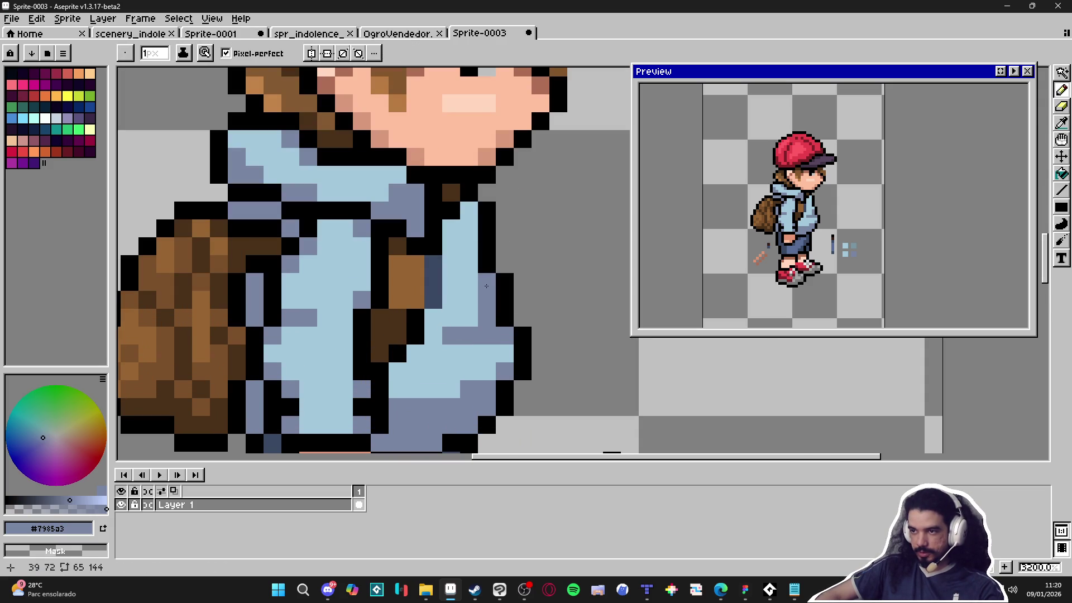
scroll(479, 313, down, 2)
drag(491, 323, 497, 319)
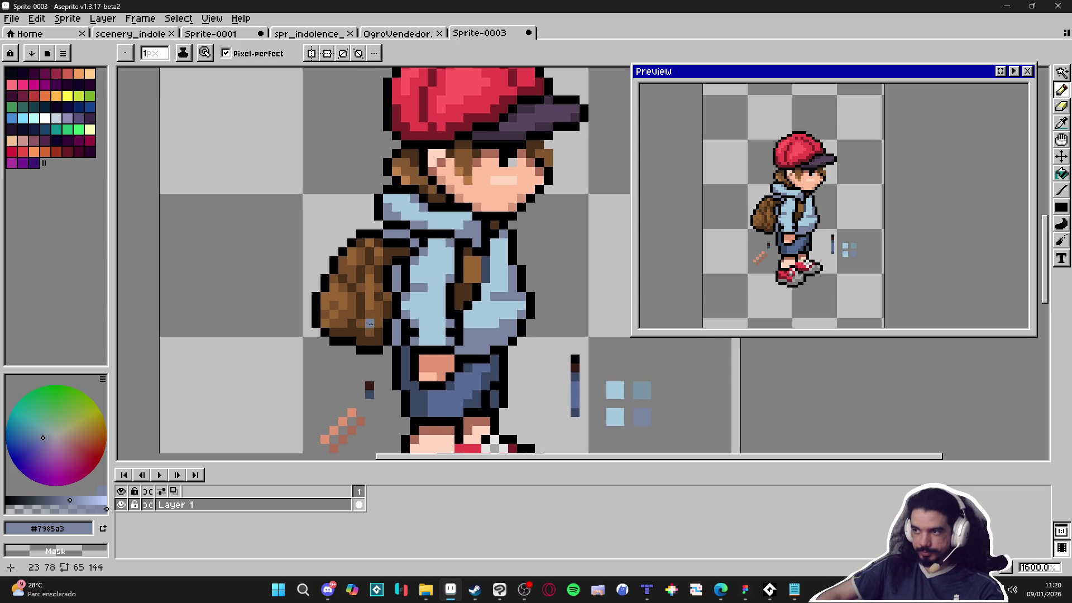
scroll(357, 313, up, 2)
alt+click(311, 316)
mouse_move(295, 323)
mouse_down()
mouse_move(321, 329)
mouse_move(338, 285)
mouse_move(309, 277)
mouse_up()
drag(317, 244, 373, 225)
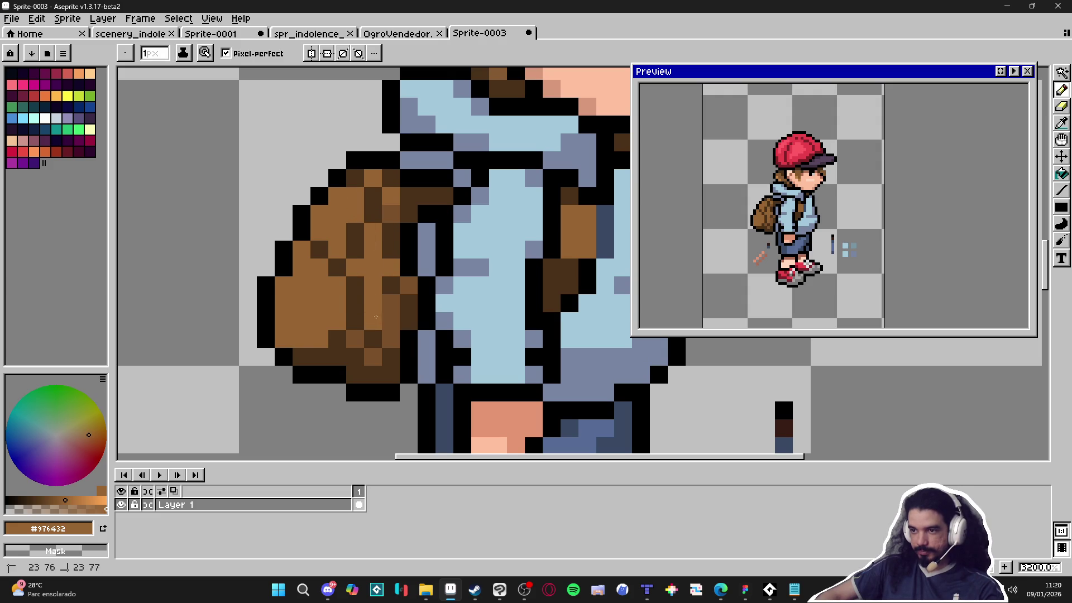
click(394, 290)
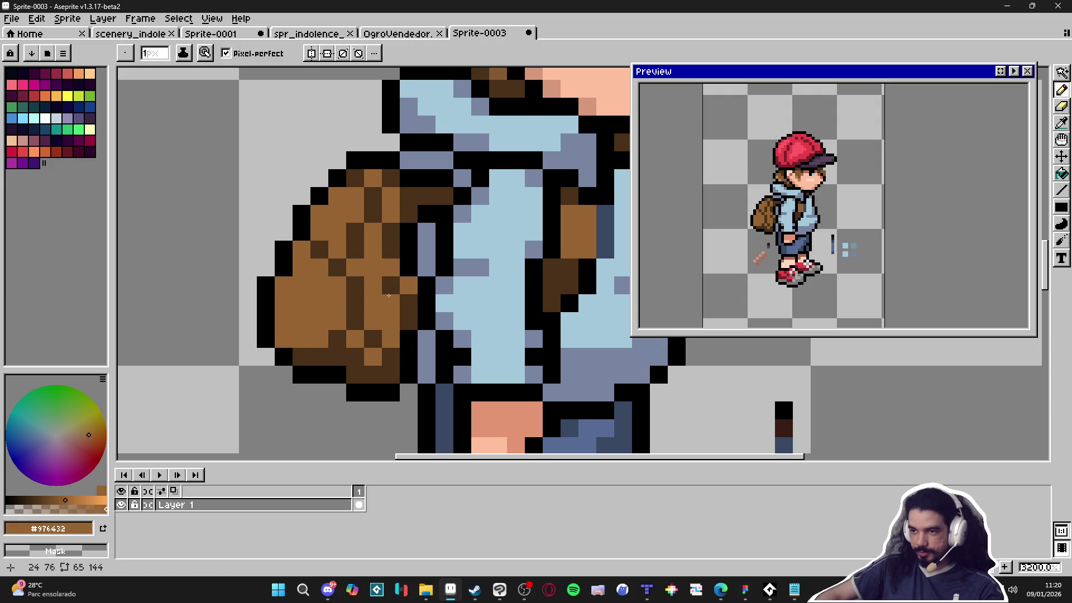
drag(390, 229, 390, 294)
Draw two black fold lines on the backpack, one running down and one running up.
alt+click(366, 359)
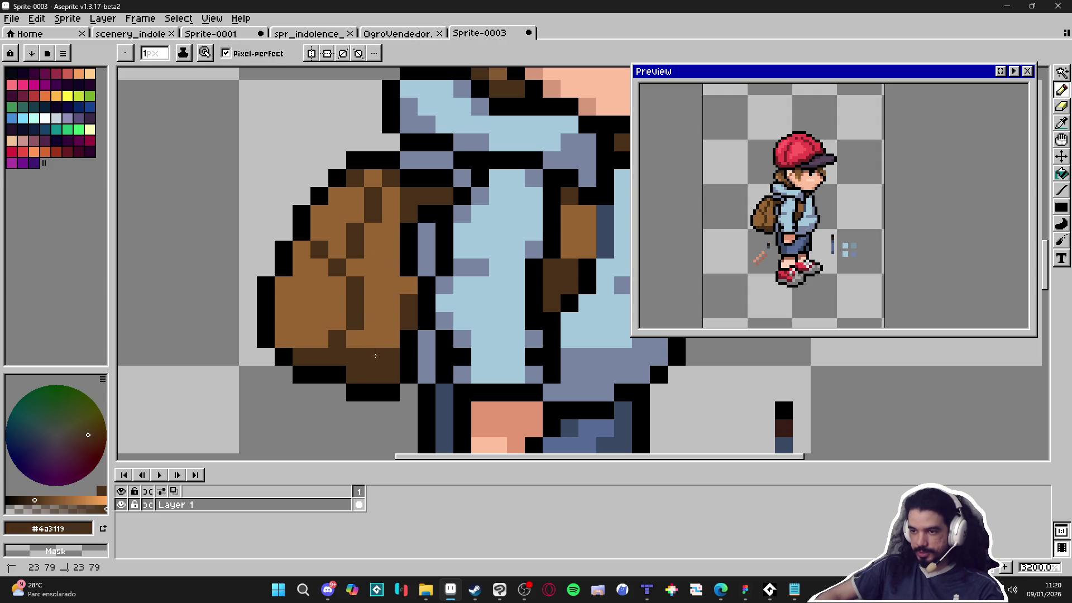
scroll(368, 335, down, 2)
scroll(377, 290, up, 2)
alt+click(379, 283)
mouse_move(353, 289)
mouse_down()
mouse_move(389, 306)
mouse_move(406, 343)
mouse_move(392, 377)
mouse_up()
drag(406, 307, 425, 217)
Paint a dark brown #4a3119 stripe up the backpack's edge.
alt+click(407, 244)
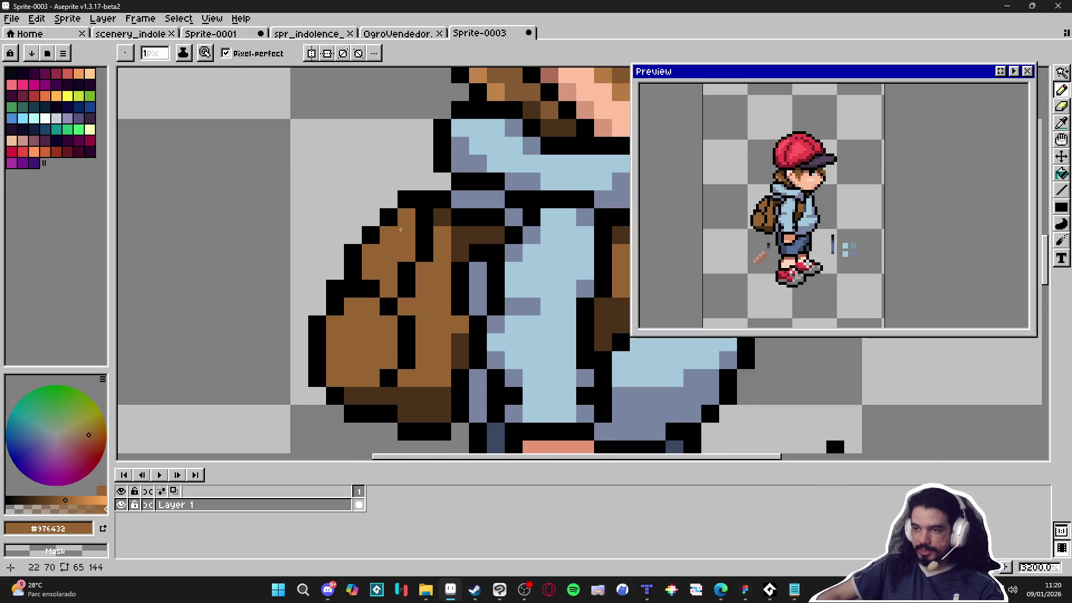
scroll(408, 245, down, 3)
scroll(409, 248, up, 3)
alt+click(410, 248)
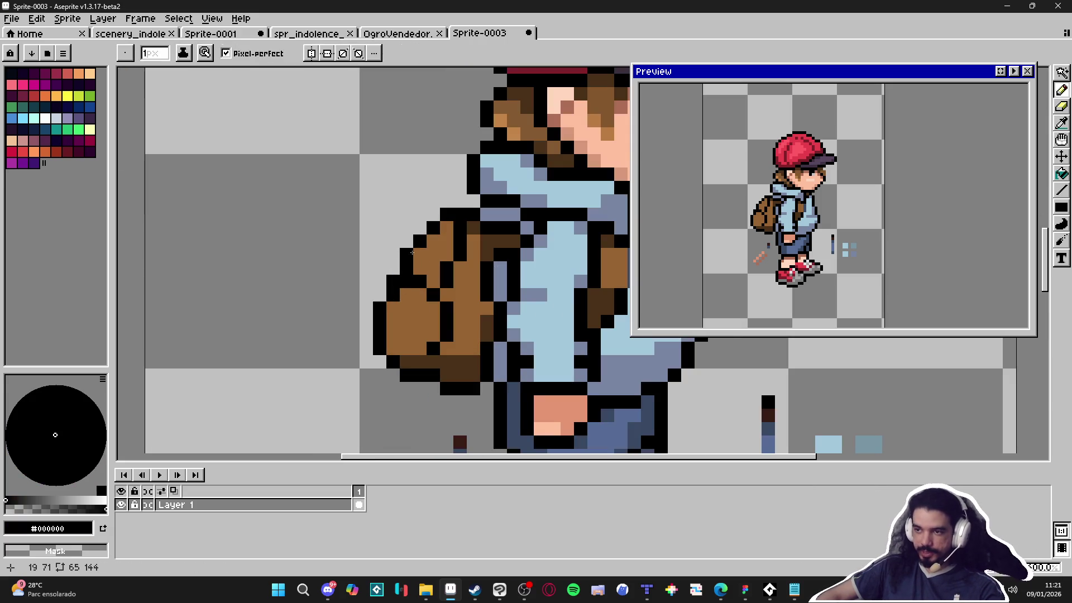
scroll(409, 252, down, 3)
scroll(413, 268, up, 4)
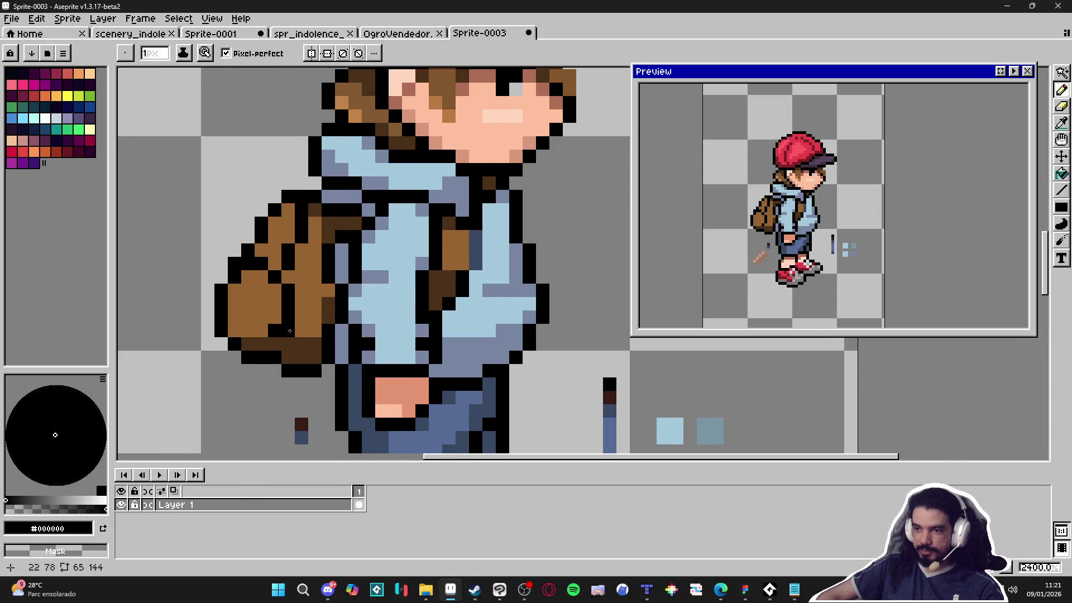
scroll(292, 329, down, 4)
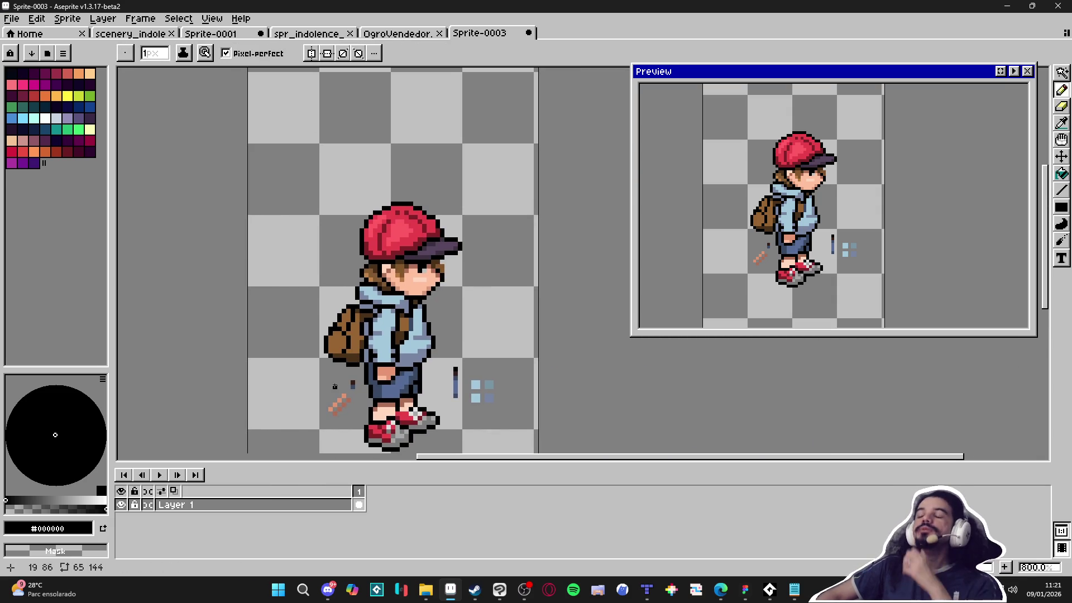
scroll(313, 349, up, 4)
alt+click(353, 400)
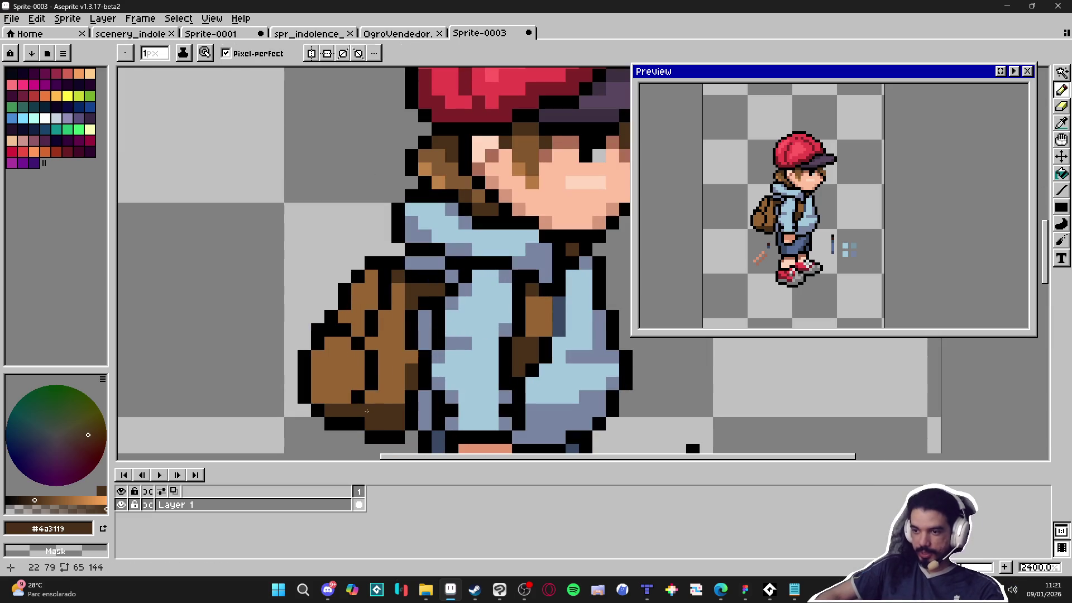
click(366, 379)
click(371, 358)
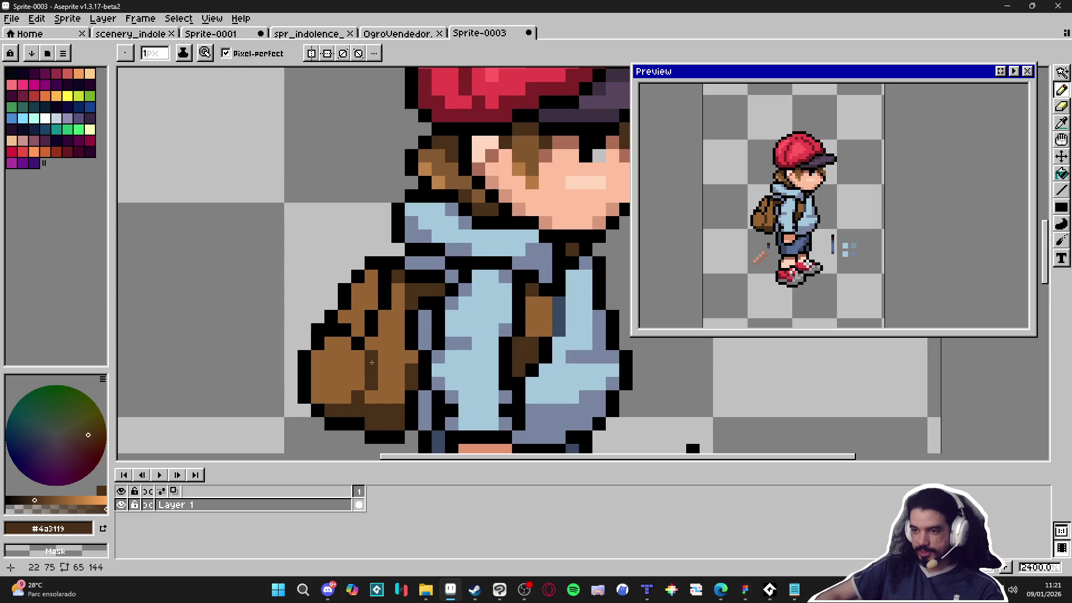
drag(372, 331, 371, 316)
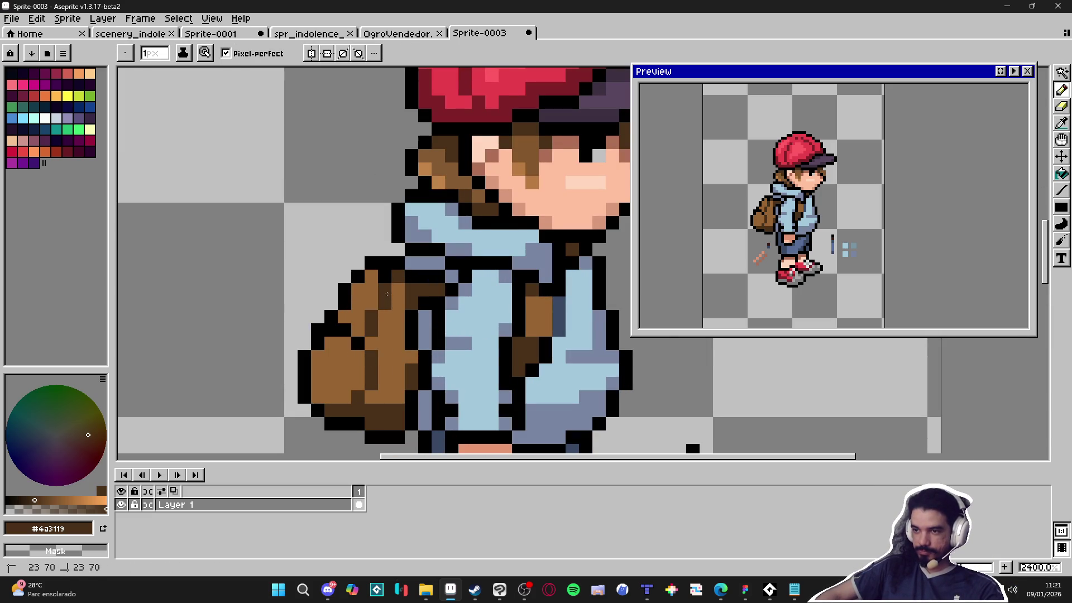
Darken two more backpack pixels and the backpack's bottom row with dark brown.
scroll(391, 307, down, 3)
scroll(406, 253, up, 3)
key(alt)
click(398, 278)
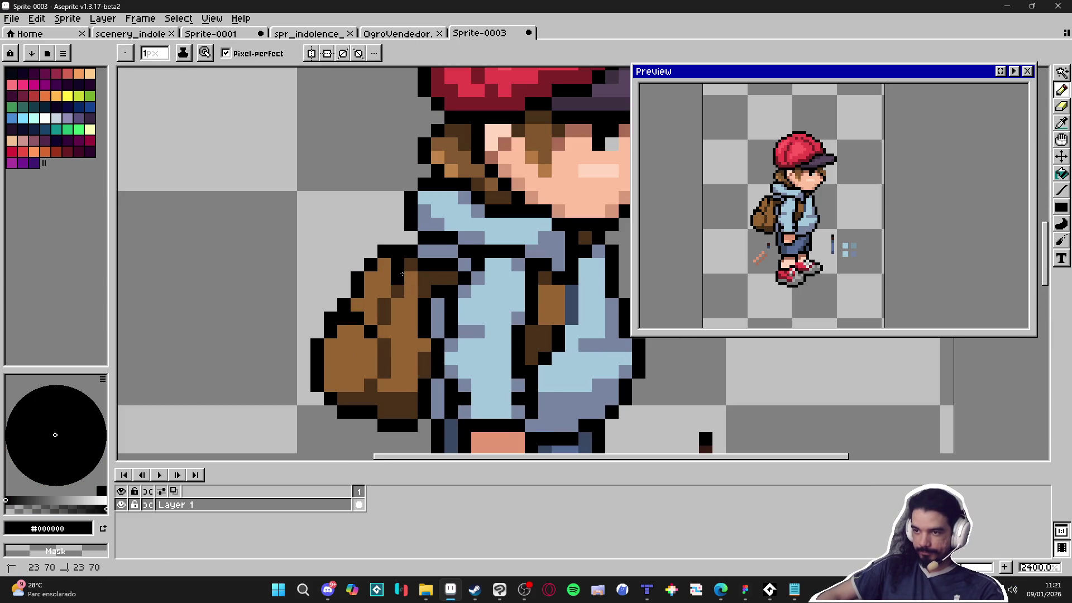
click(411, 290)
scroll(411, 290, down, 3)
scroll(403, 266, up, 3)
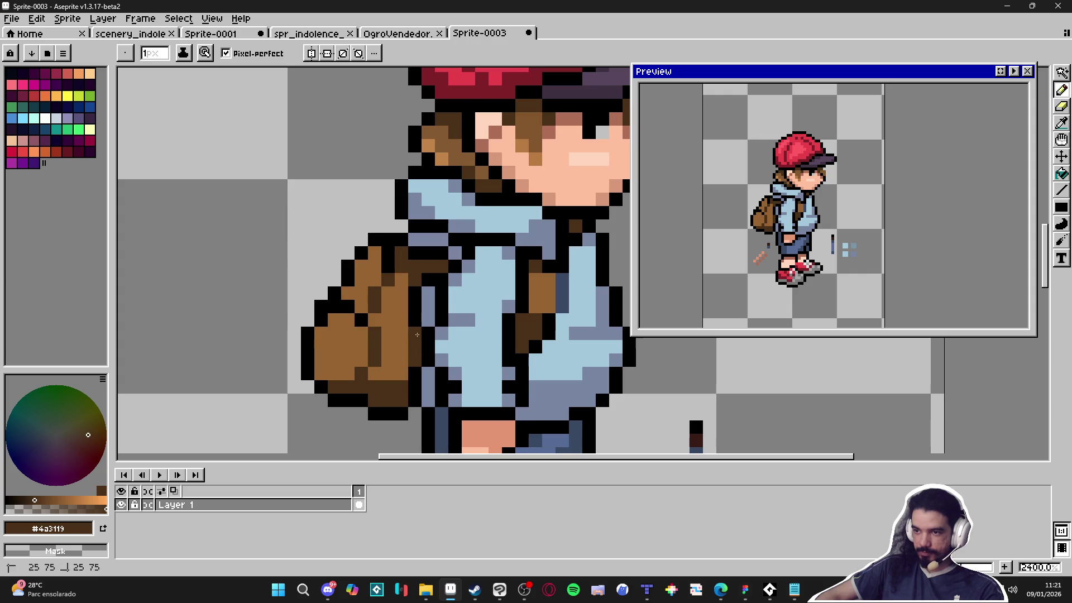
drag(390, 378, 399, 375)
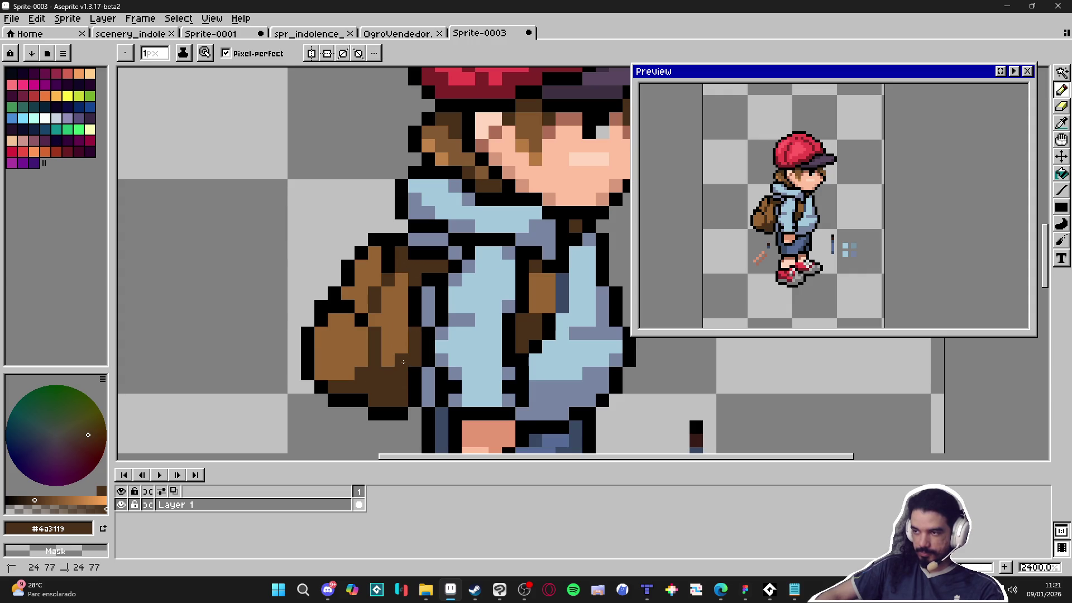
Recentre the sprite and sample the cap's red #c7404b as the drawing colour.
alt+click(411, 425)
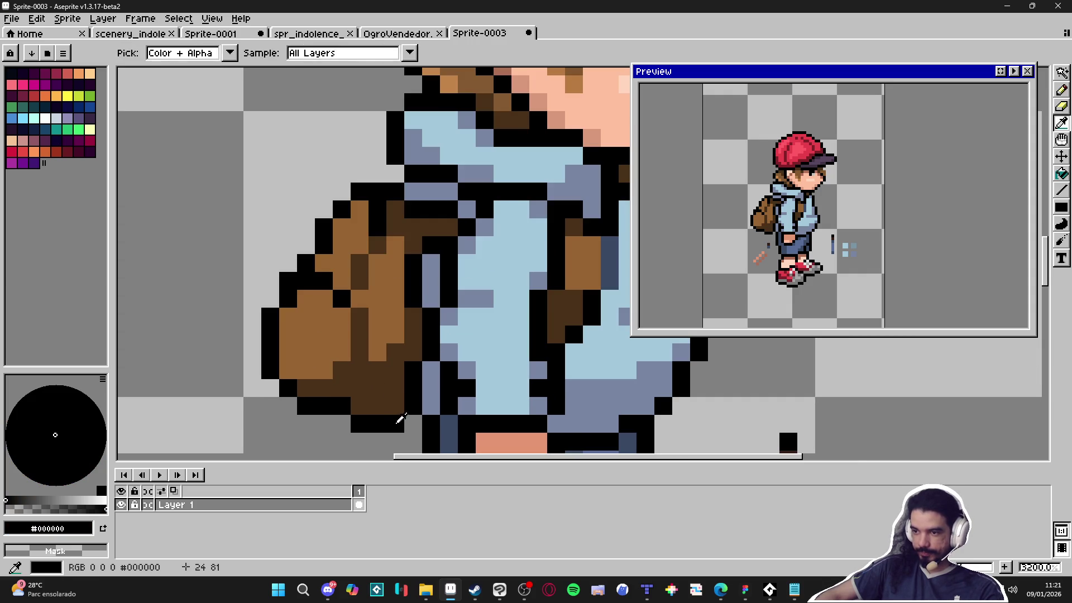
scroll(451, 447, down, 2)
scroll(451, 448, down, 3)
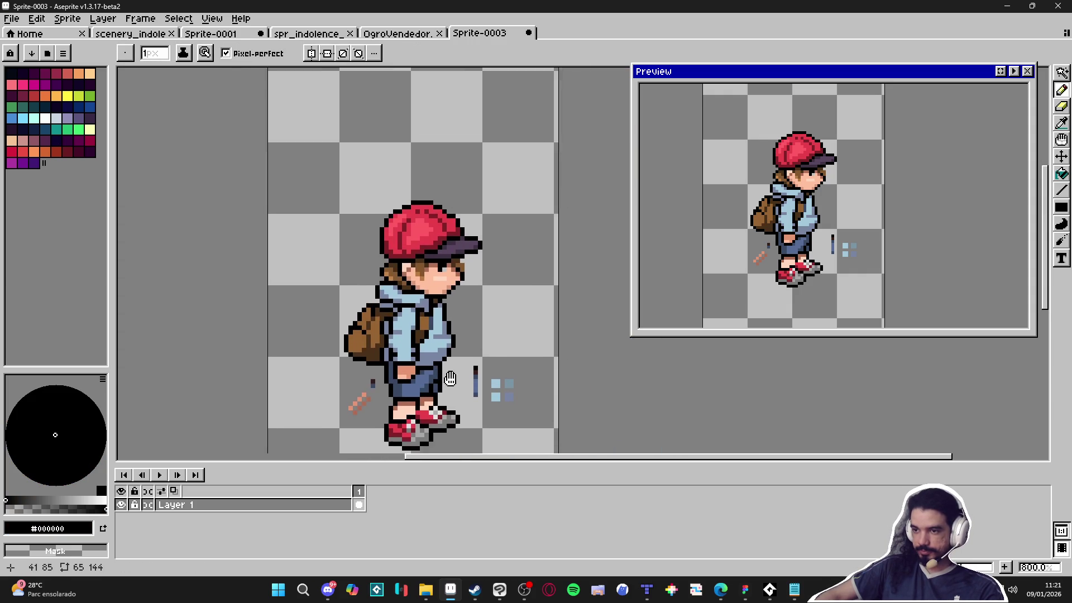
scroll(337, 290, up, 7)
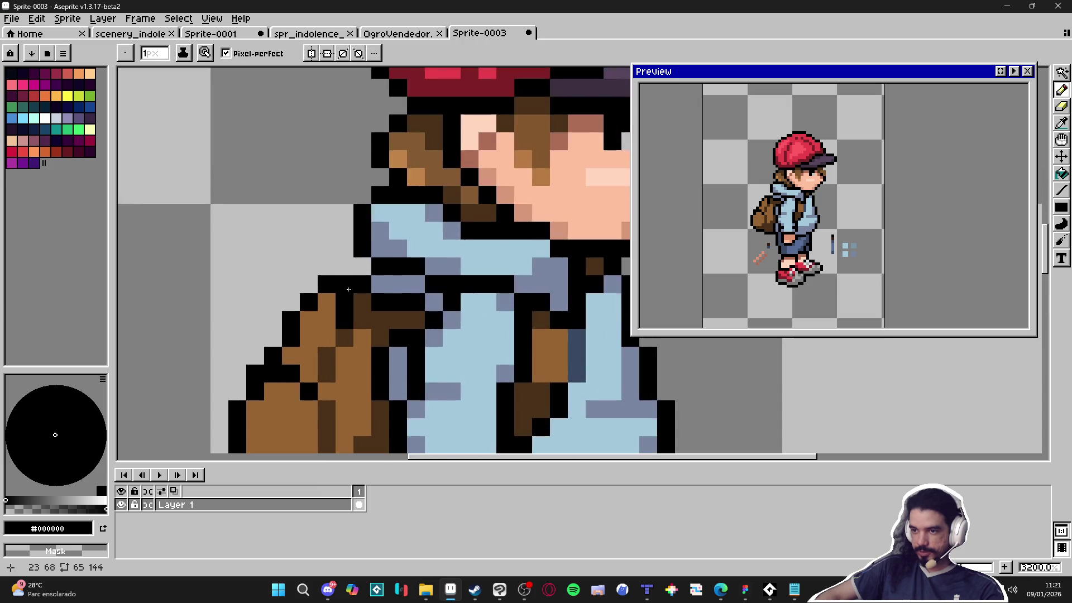
scroll(391, 288, down, 6)
scroll(417, 286, down, 1)
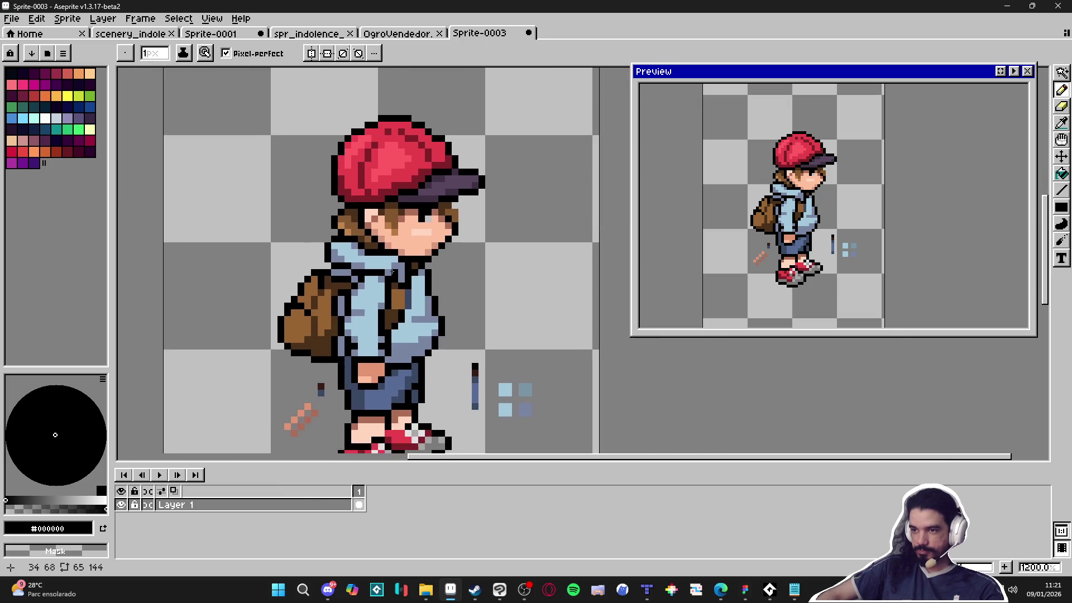
scroll(416, 287, up, 2)
alt+click(418, 276)
scroll(422, 261, down, 2)
drag(422, 262, 436, 246)
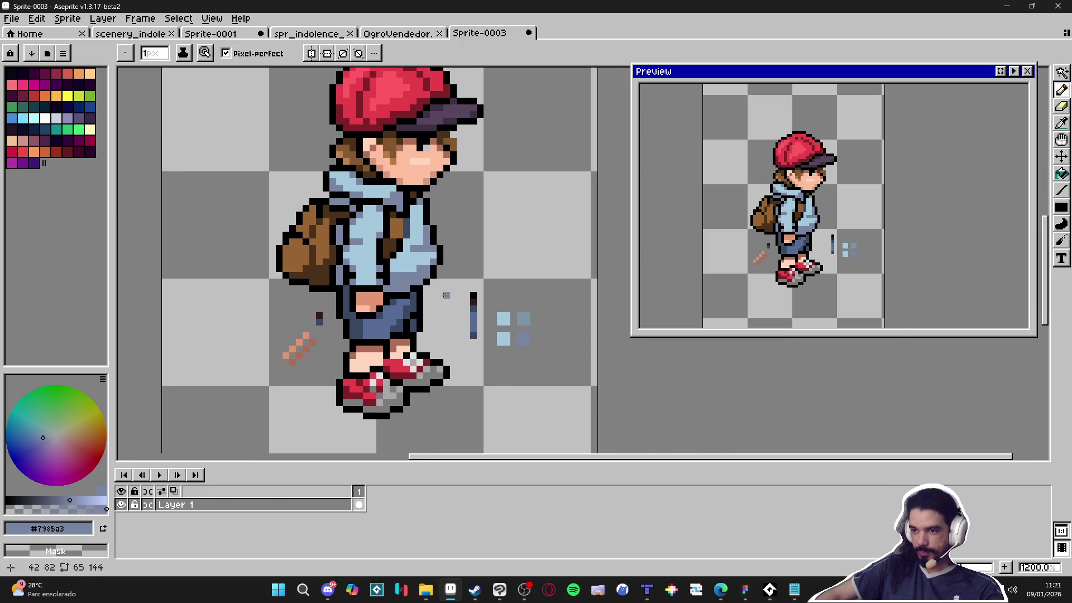
scroll(441, 380, down, 2)
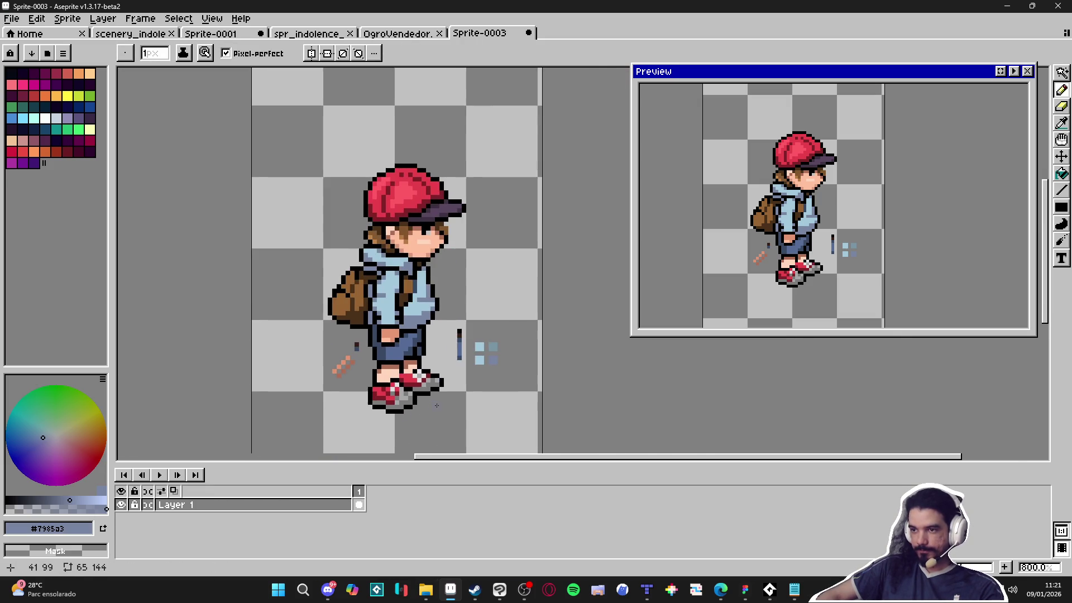
scroll(429, 246, up, 4)
scroll(430, 242, down, 1)
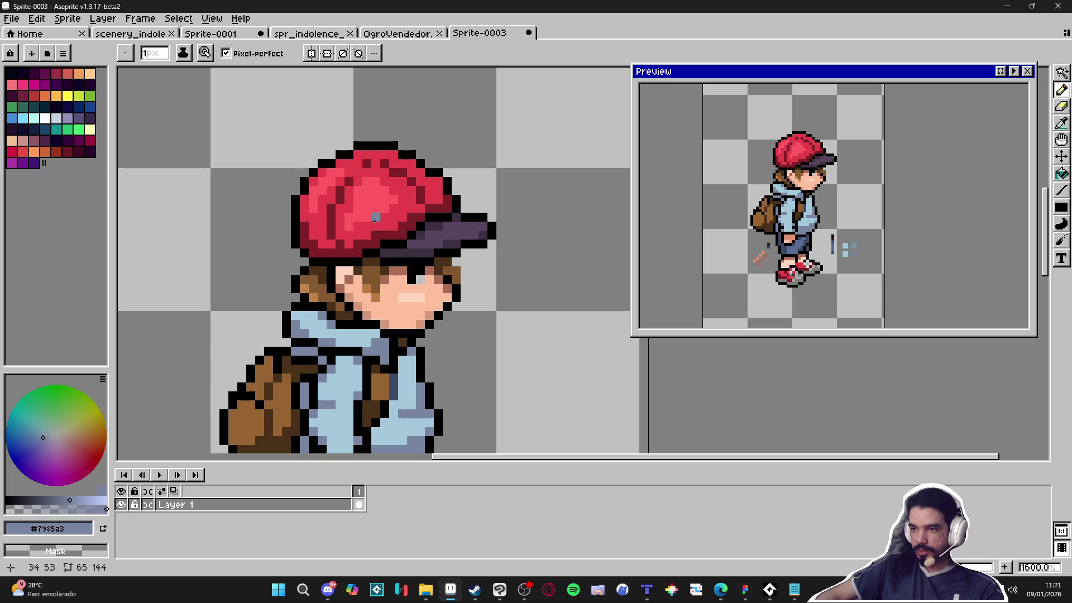
scroll(331, 235, up, 2)
alt+click(397, 225)
With a 2px brush, paint a red square and dark-red #7c2127 squares beside the cap.
scroll(397, 225, down, 1)
scroll(359, 292, up, 1)
key(plus)
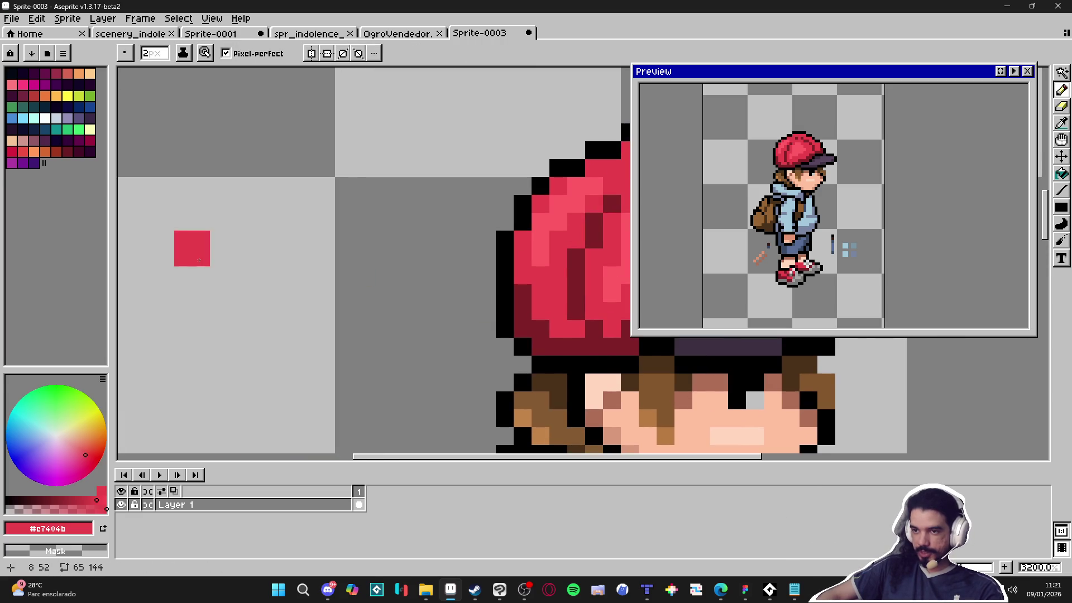
click(183, 257)
alt+click(568, 343)
click(222, 263)
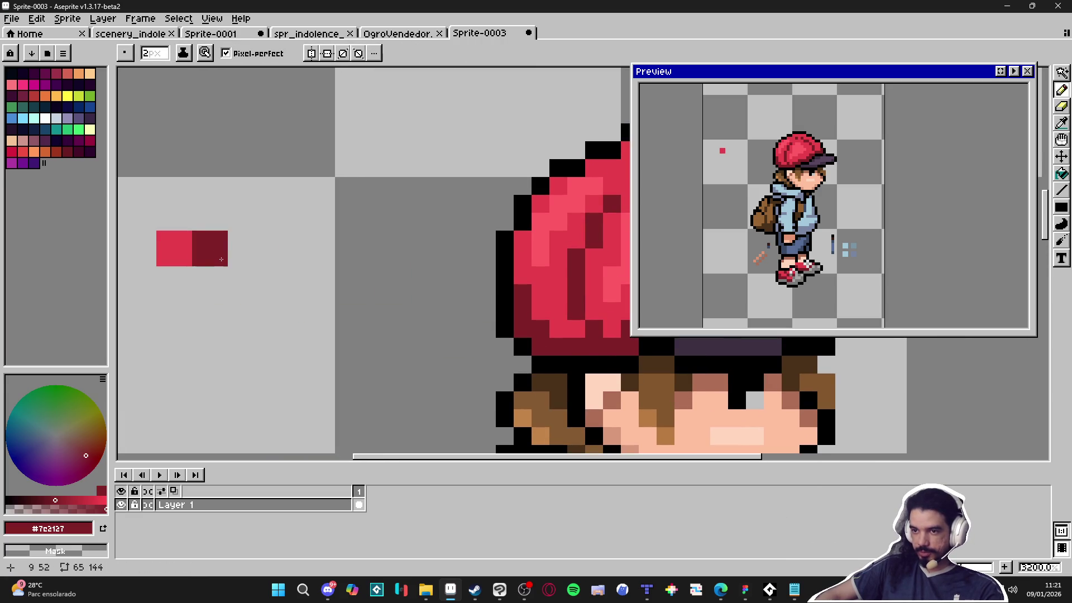
click(220, 298)
Replace the lower dark-red square with a red block below the first red square.
scroll(240, 307, down, 1)
scroll(241, 307, up, 1)
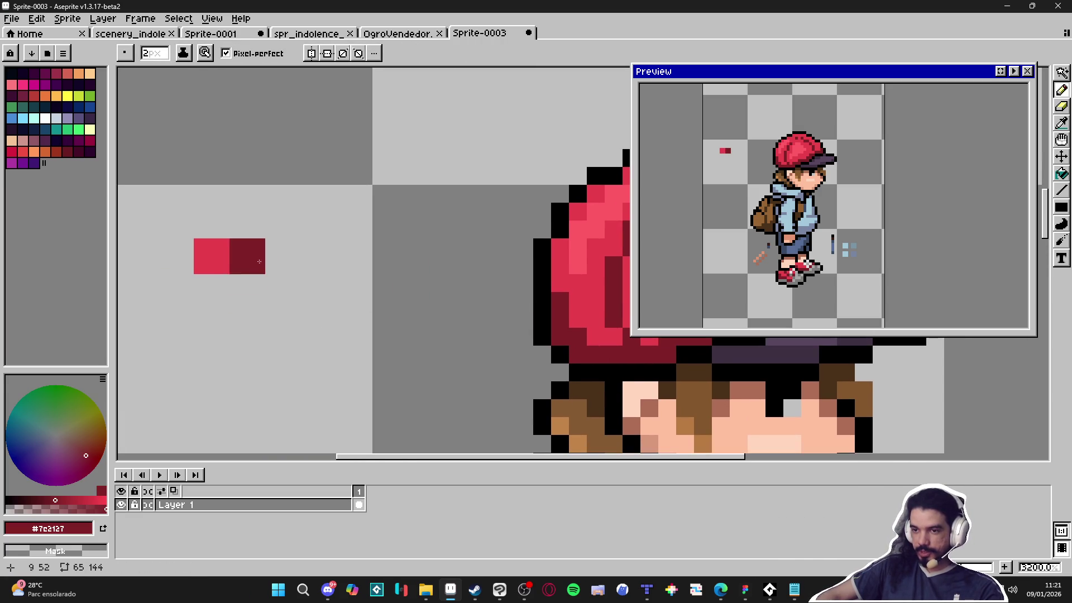
key(ctrl+z)
key(alt)
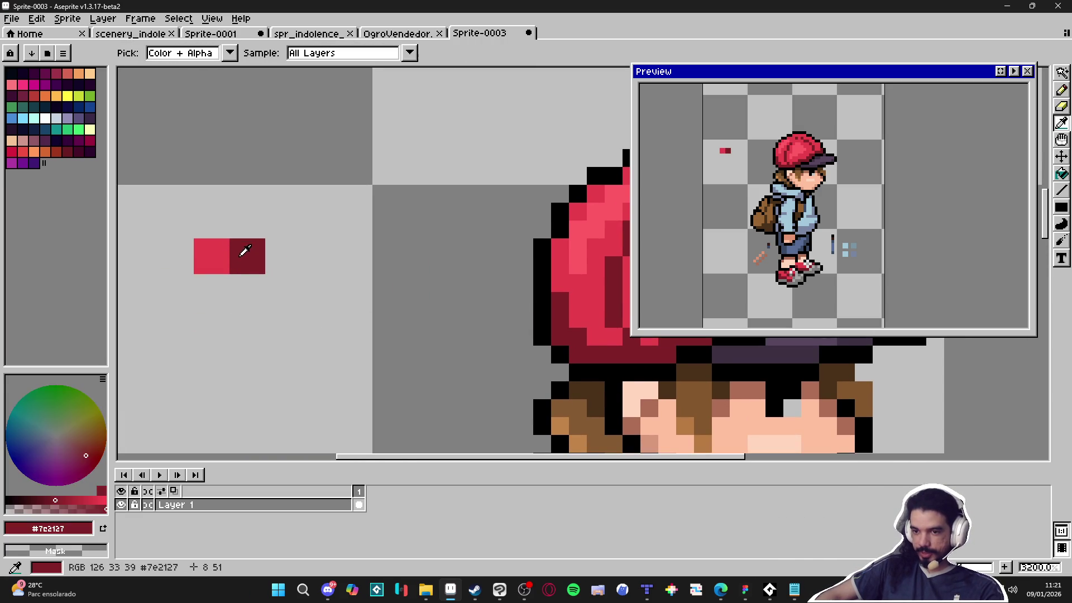
alt+click(212, 256)
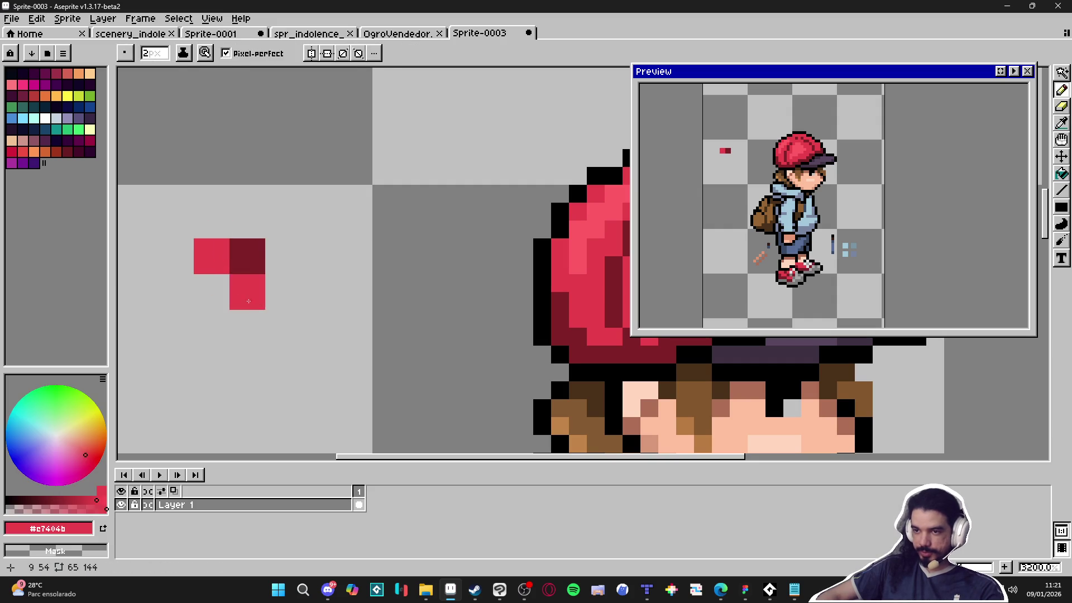
click(221, 298)
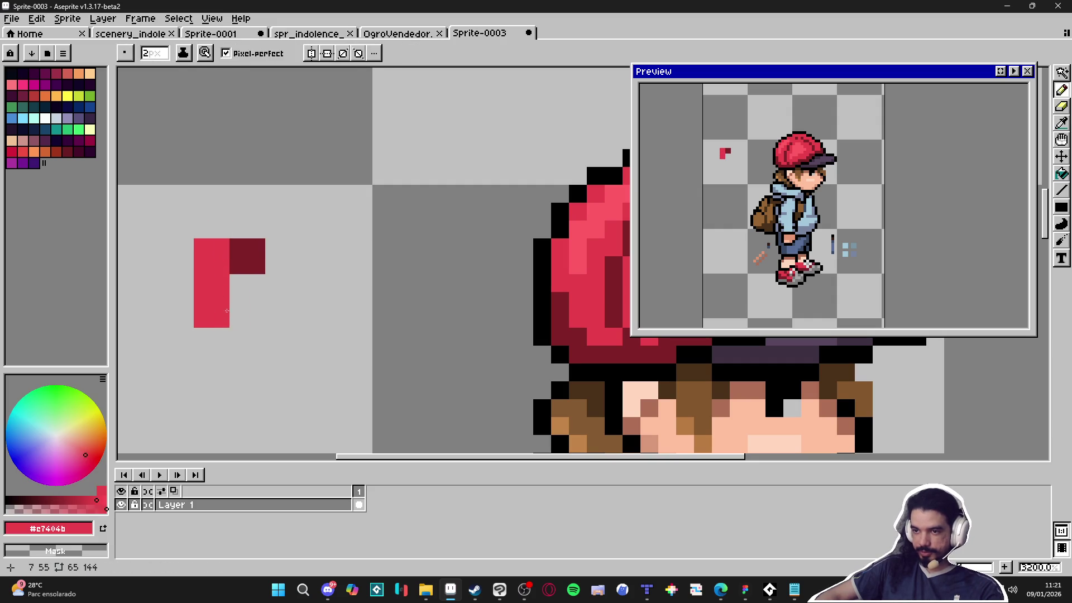
Paint the lower-right block of the swatch in a new magenta #7e234e.
alt+click(254, 257)
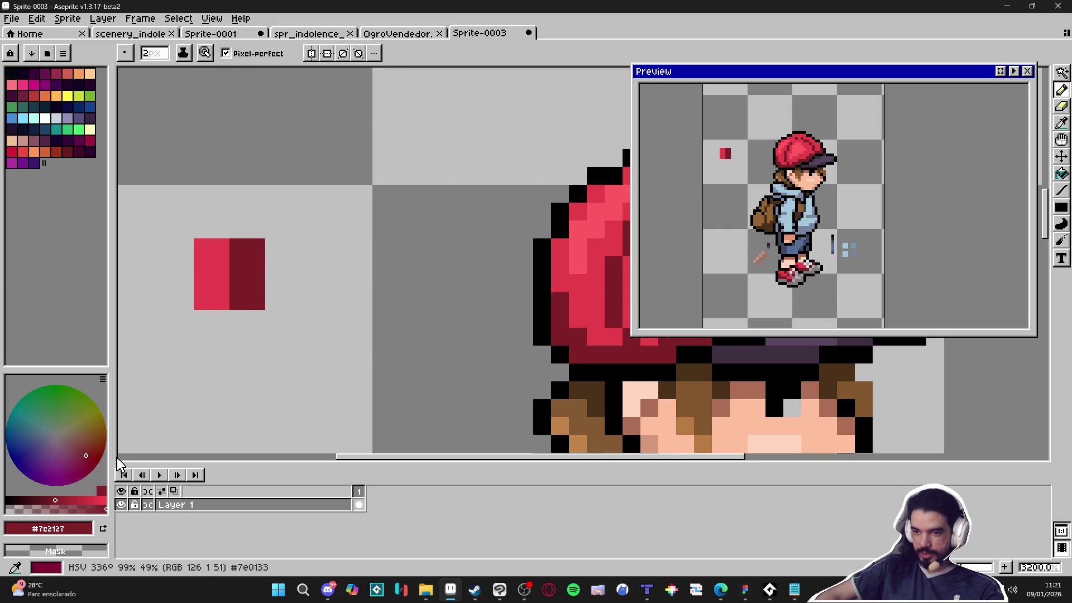
click(84, 459)
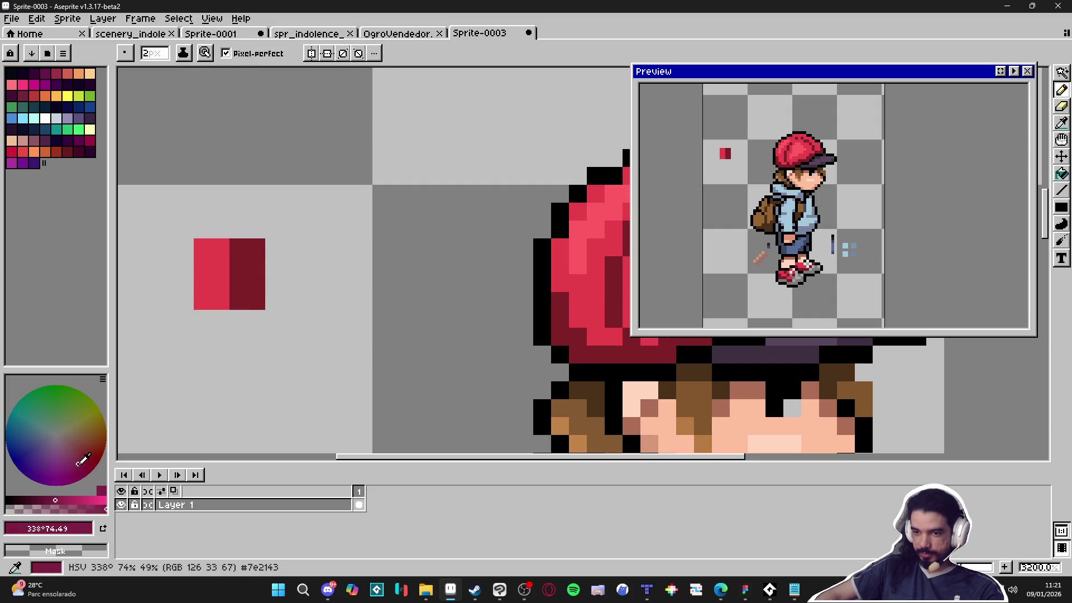
click(255, 299)
key(ctrl+z)
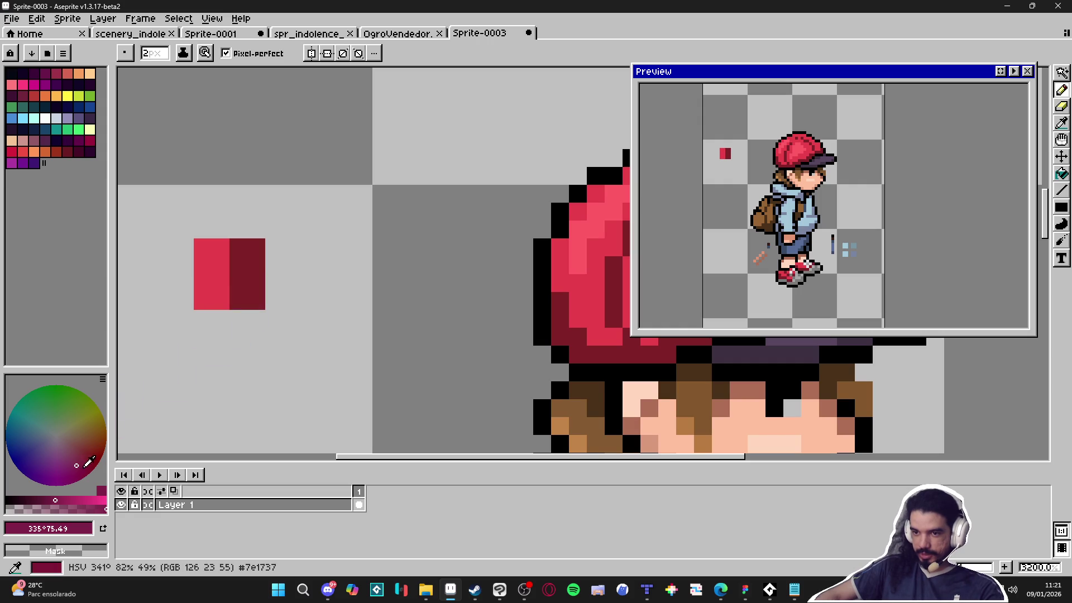
click(251, 293)
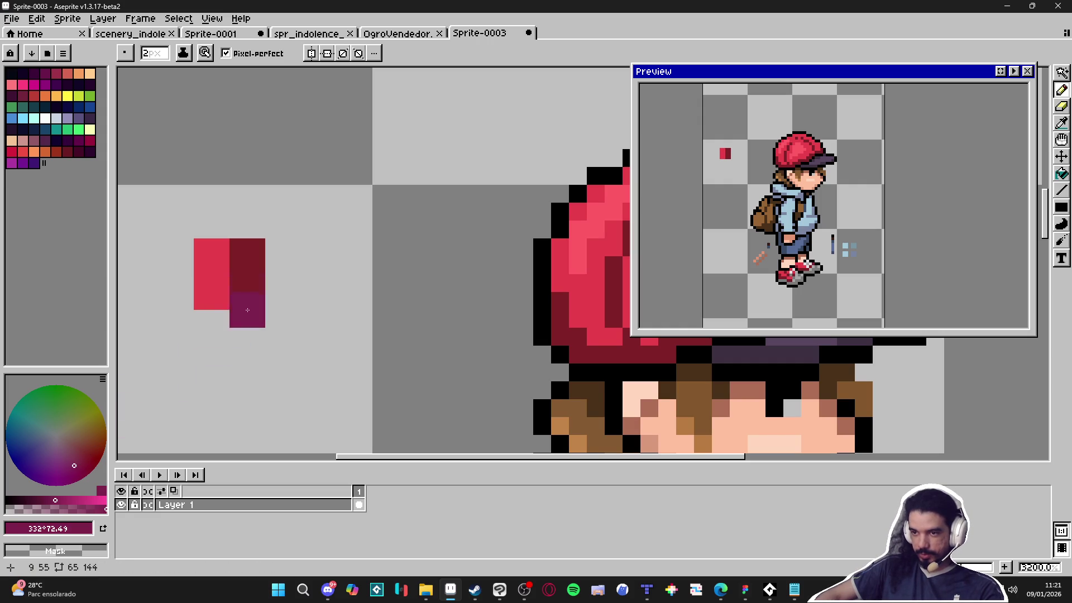
key(alt)
scroll(425, 291, down, 4)
key(g)
scroll(424, 291, down, 4)
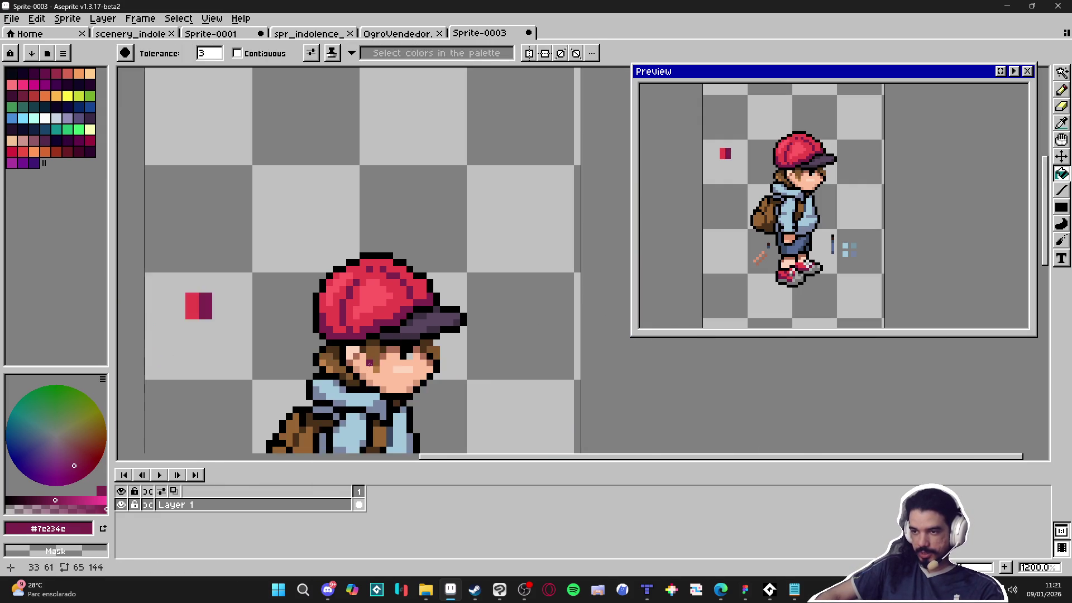
Cover the pink highlight in the cap's centre with the cap's base red.
scroll(369, 335, up, 6)
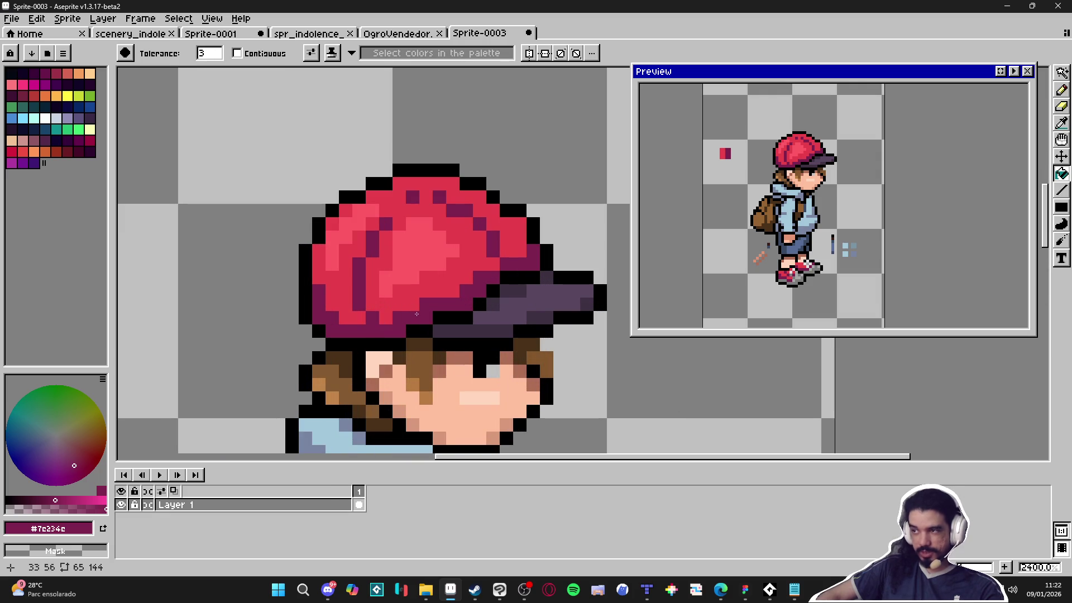
alt+click(386, 316)
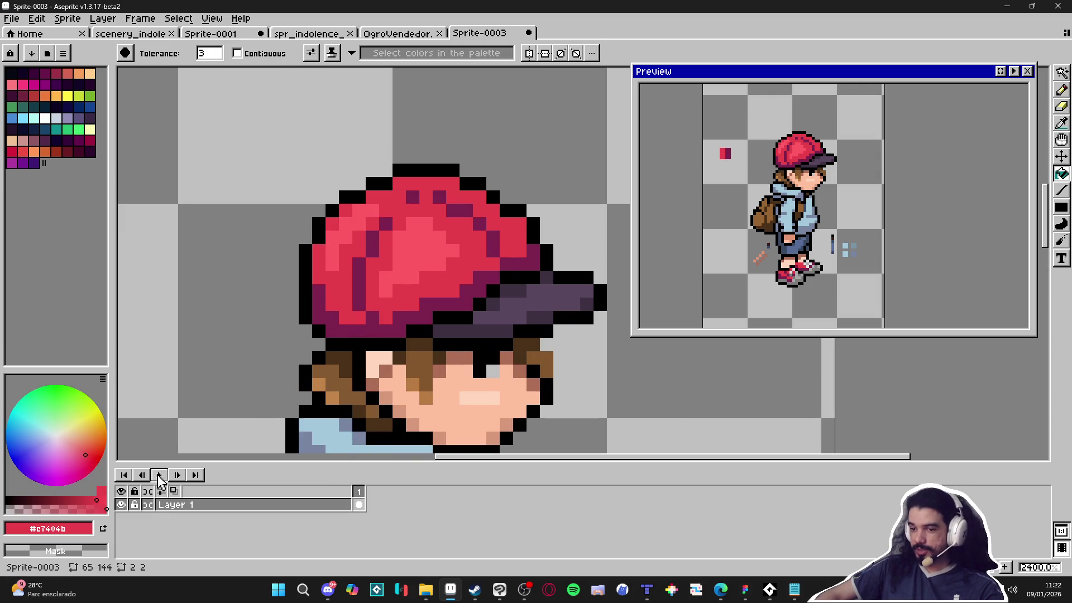
click(30, 508)
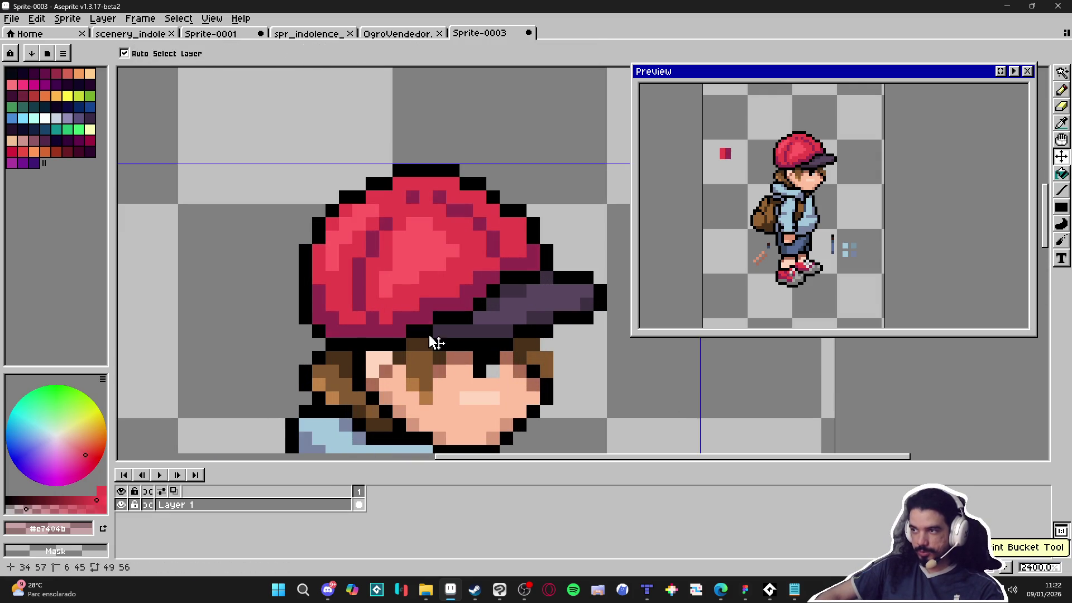
alt+click(396, 321)
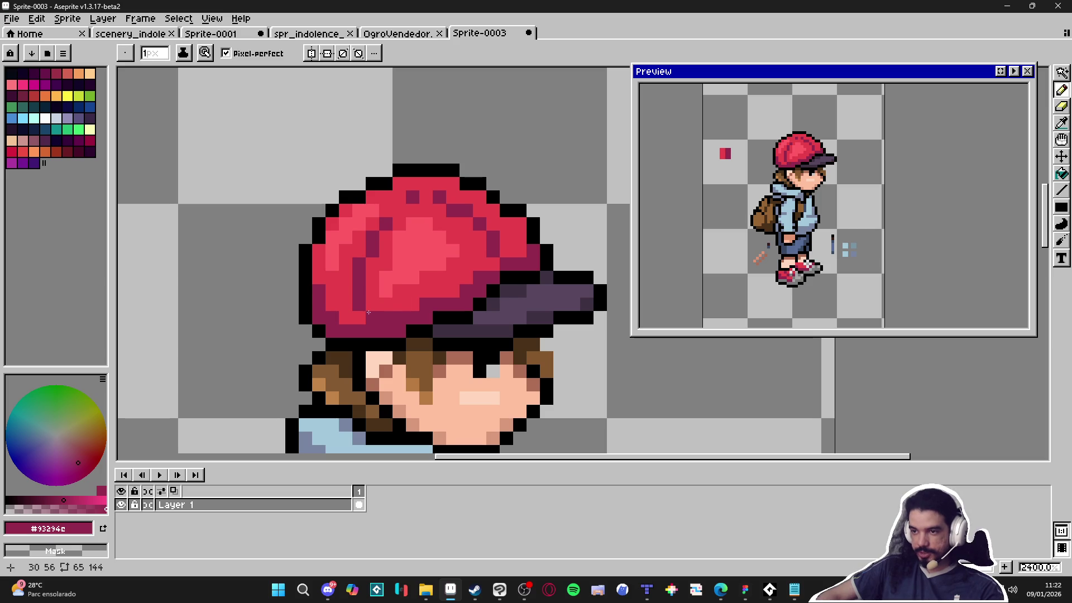
scroll(386, 321, down, 3)
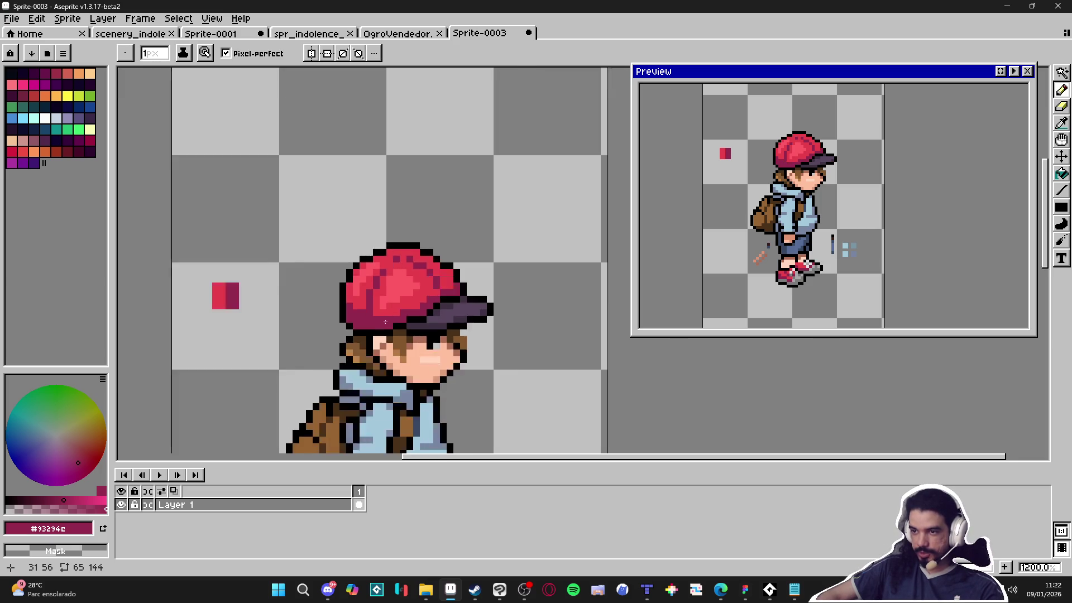
scroll(385, 321, up, 1)
scroll(416, 316, up, 2)
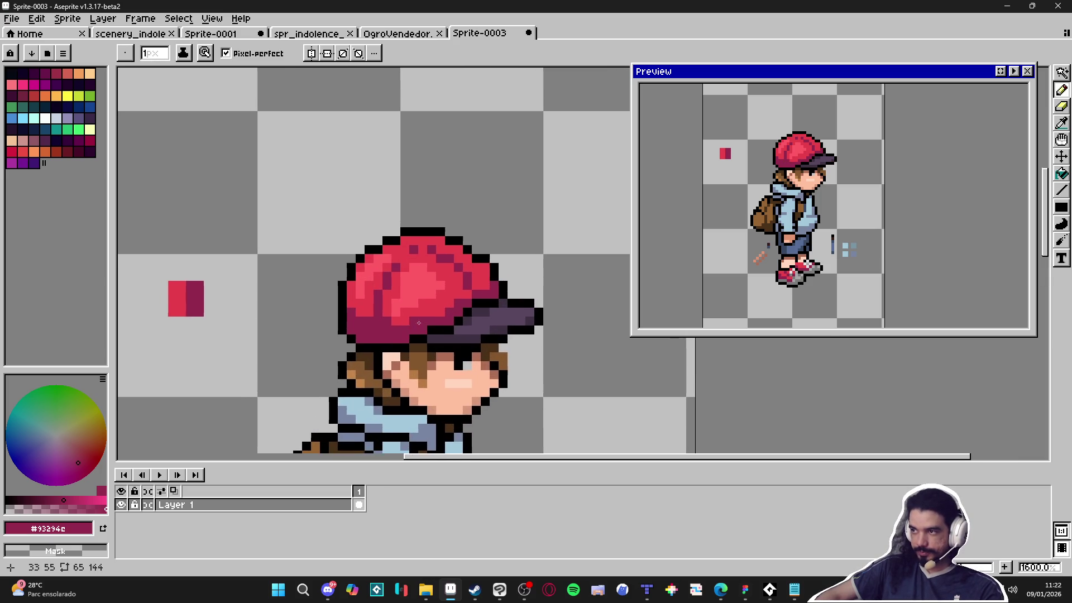
alt+click(427, 295)
mouse_move(392, 315)
mouse_down()
mouse_move(413, 249)
mouse_move(441, 262)
mouse_move(367, 241)
mouse_move(337, 260)
mouse_move(338, 272)
mouse_up()
alt+click(430, 323)
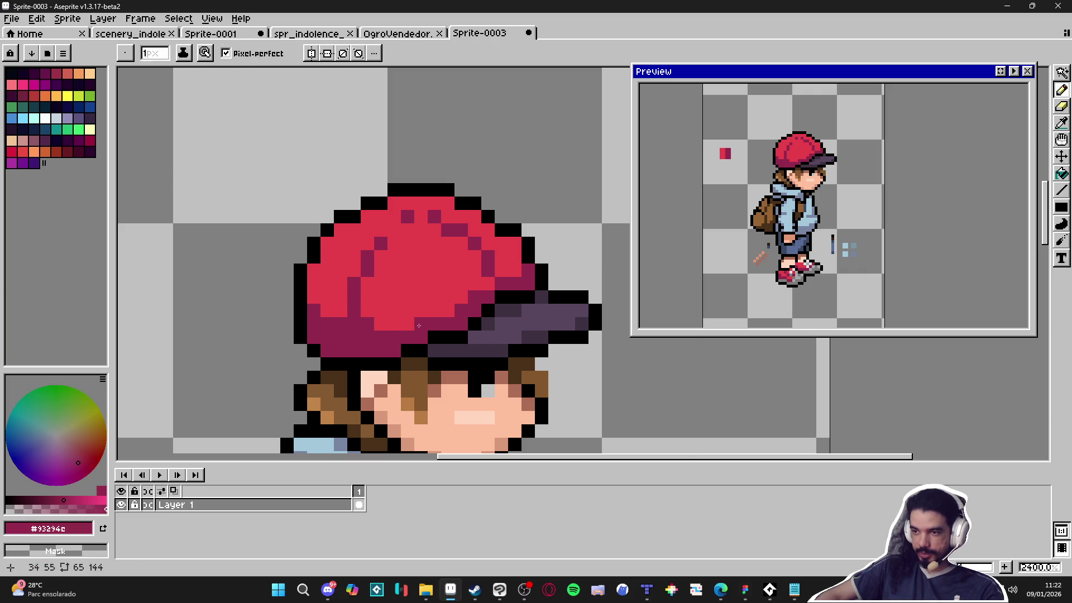
Darken the cap's lower-left row and its left and top-left edges with dark red.
drag(368, 311, 321, 313)
click(314, 297)
drag(314, 257, 327, 243)
click(363, 218)
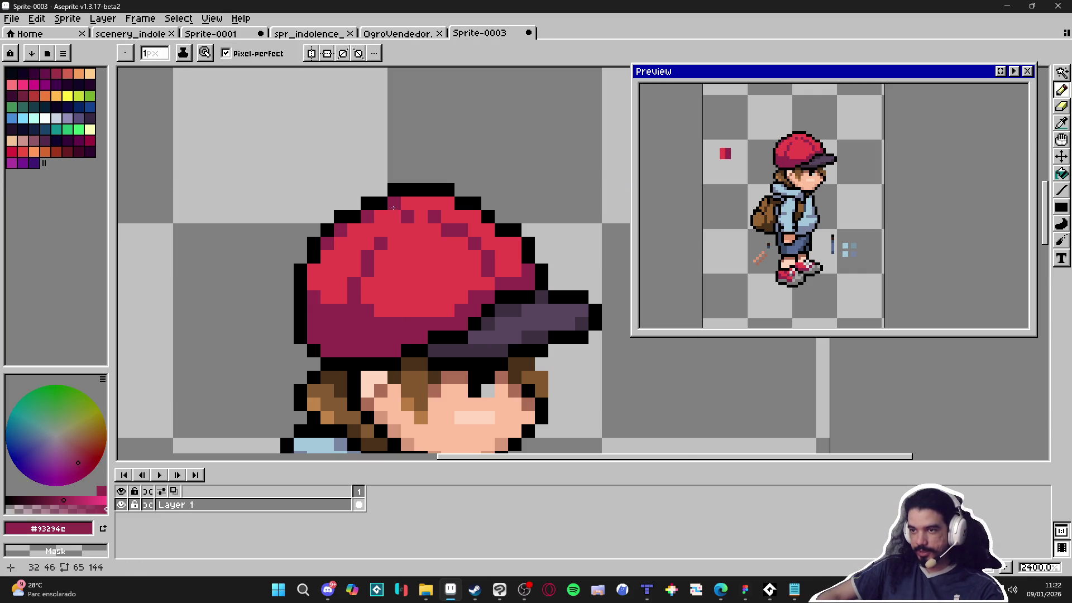
Add dark red pixels along the cap's top-right edge and just above the brim.
click(447, 204)
click(474, 218)
click(487, 230)
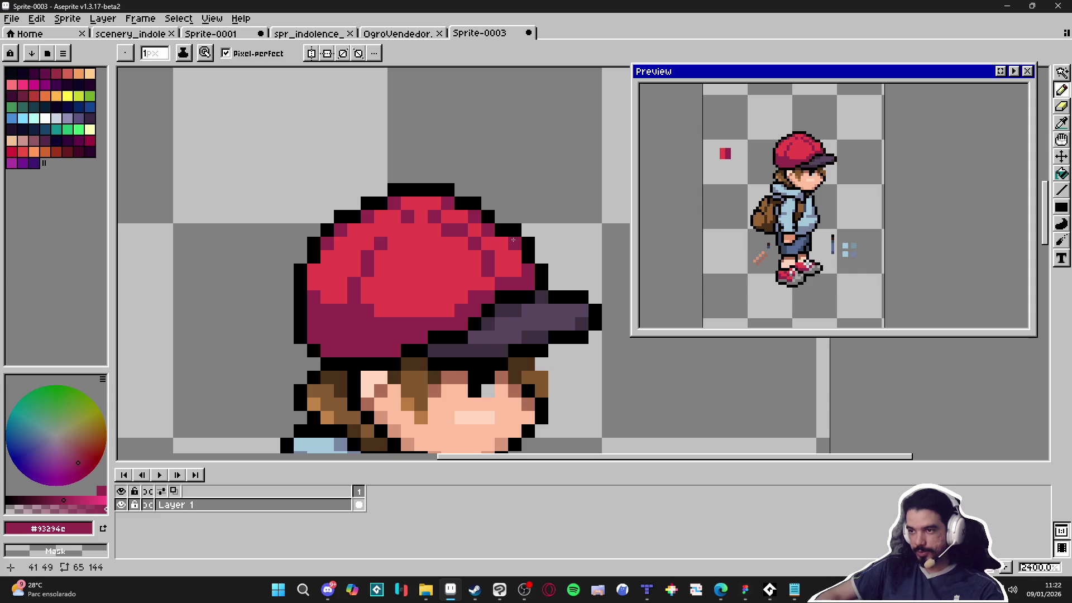
click(450, 309)
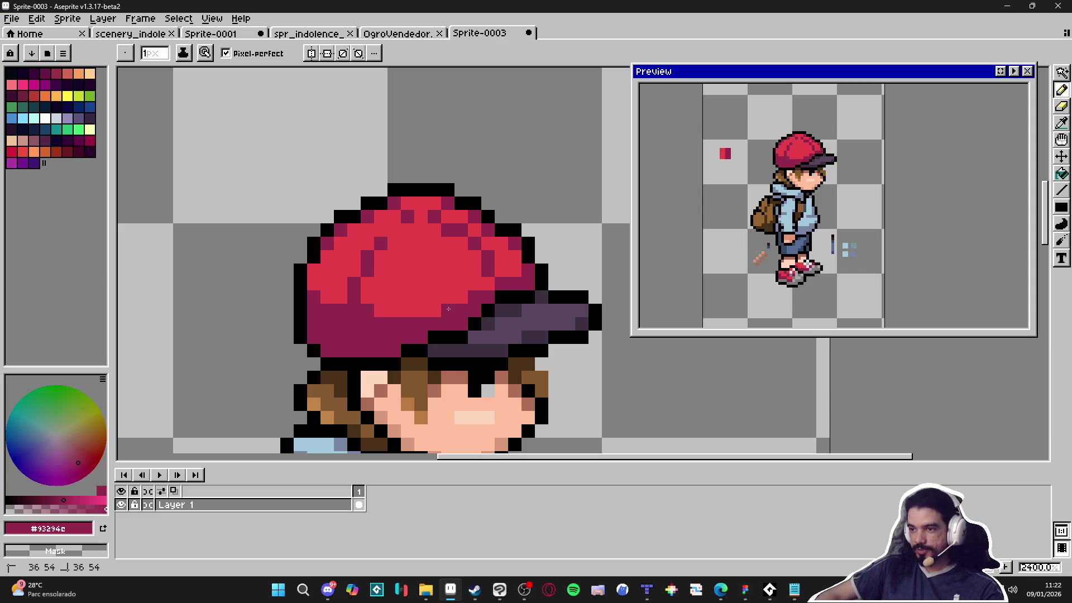
scroll(460, 303, down, 5)
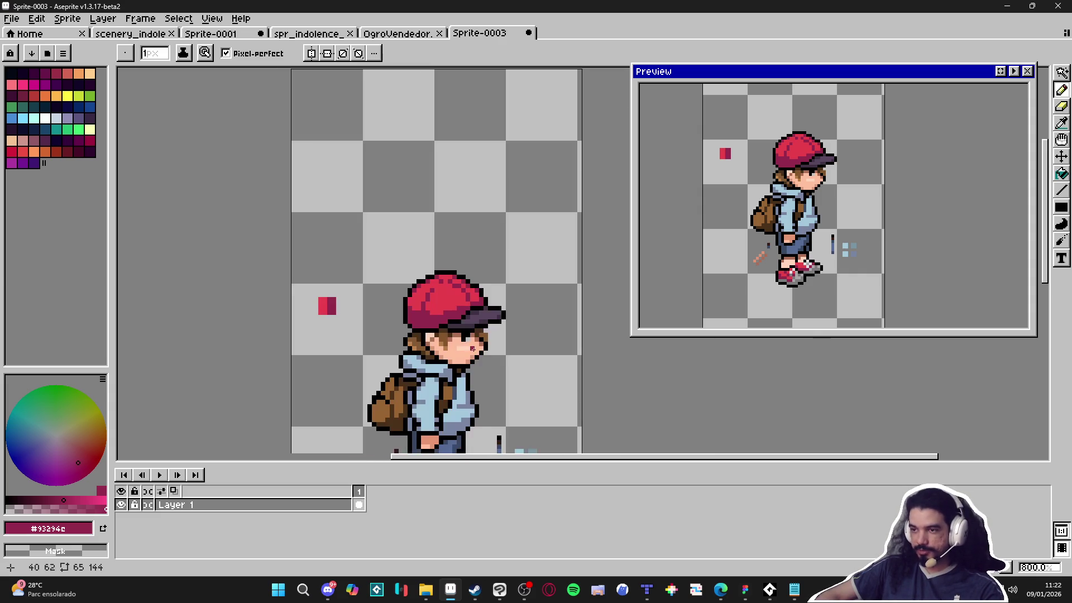
scroll(477, 284, up, 2)
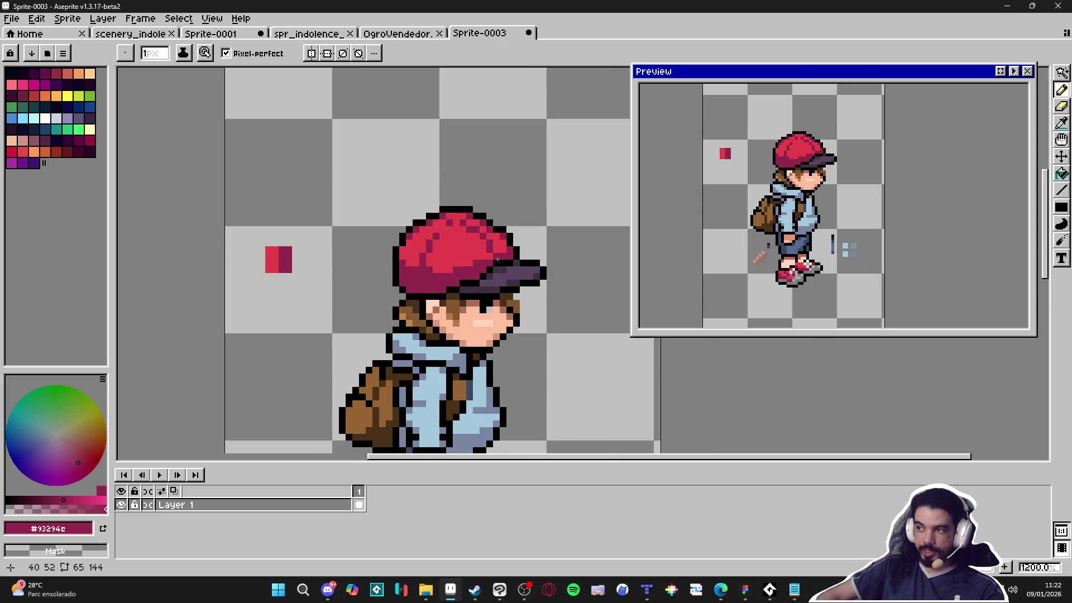
scroll(503, 238, up, 1)
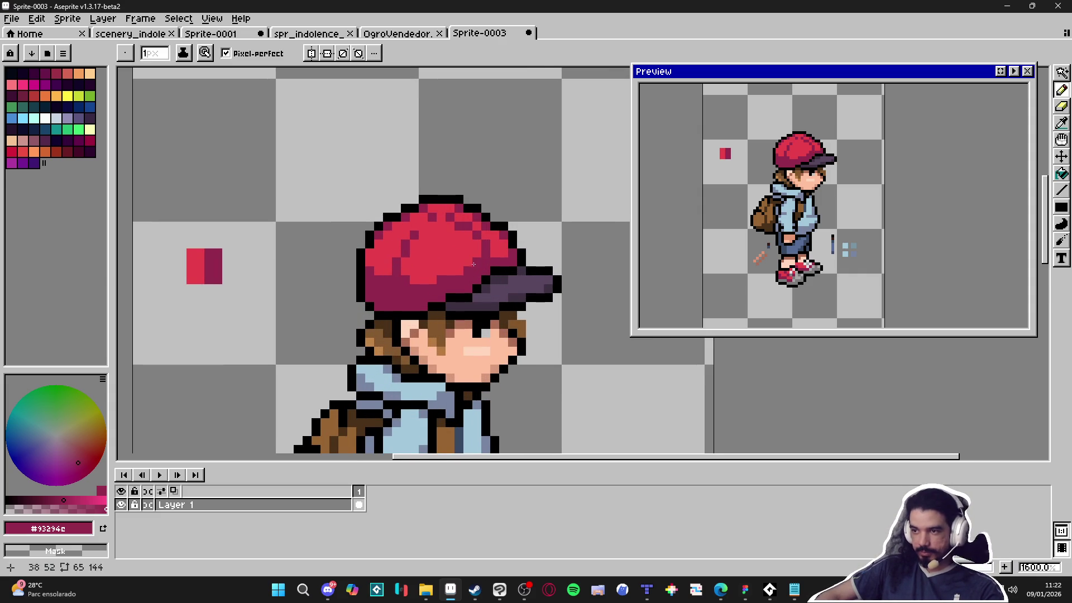
scroll(459, 272, down, 2)
scroll(437, 283, up, 2)
alt+click(437, 283)
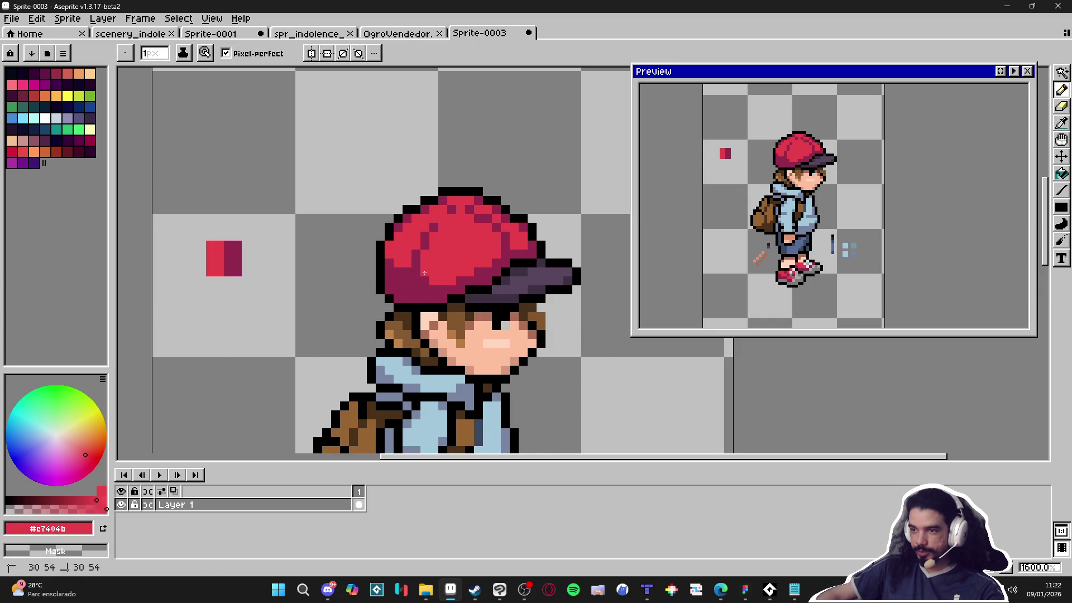
scroll(424, 273, down, 2)
scroll(479, 255, down, 2)
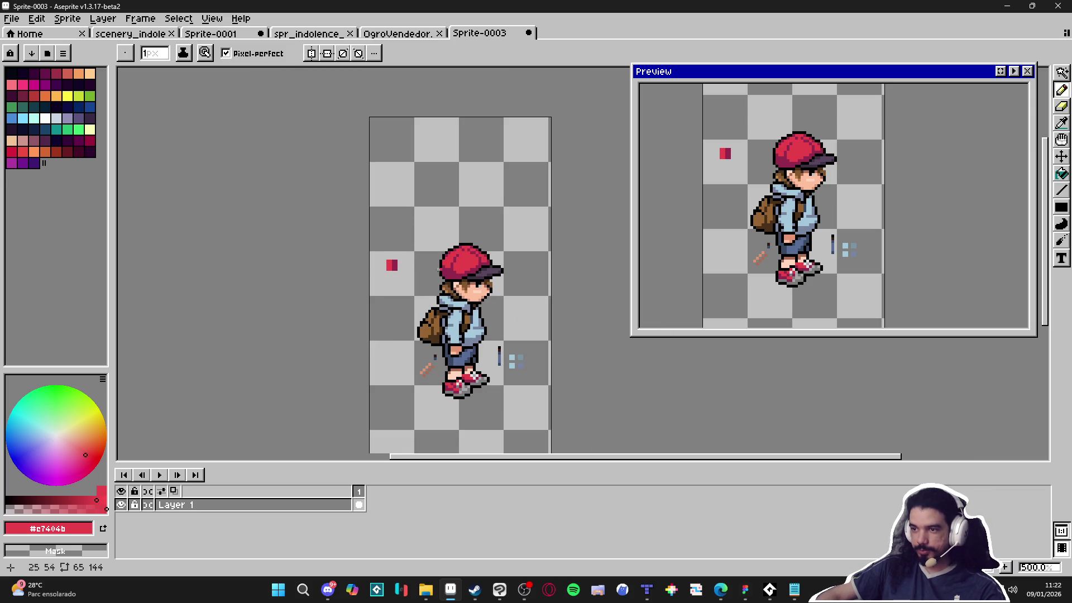
scroll(448, 288, up, 4)
scroll(447, 291, down, 2)
scroll(446, 299, down, 1)
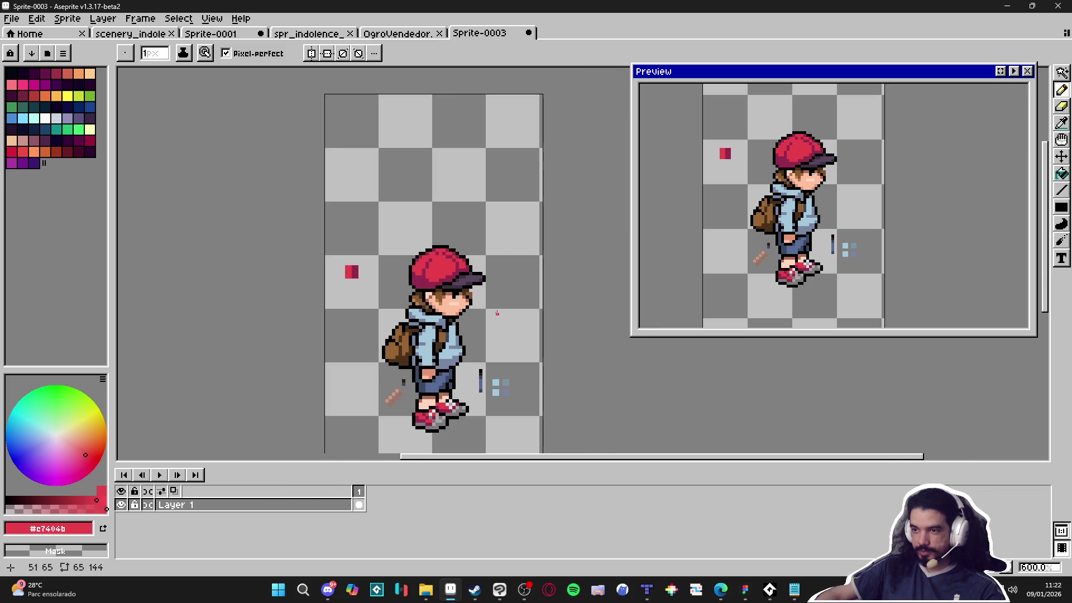
scroll(417, 239, up, 4)
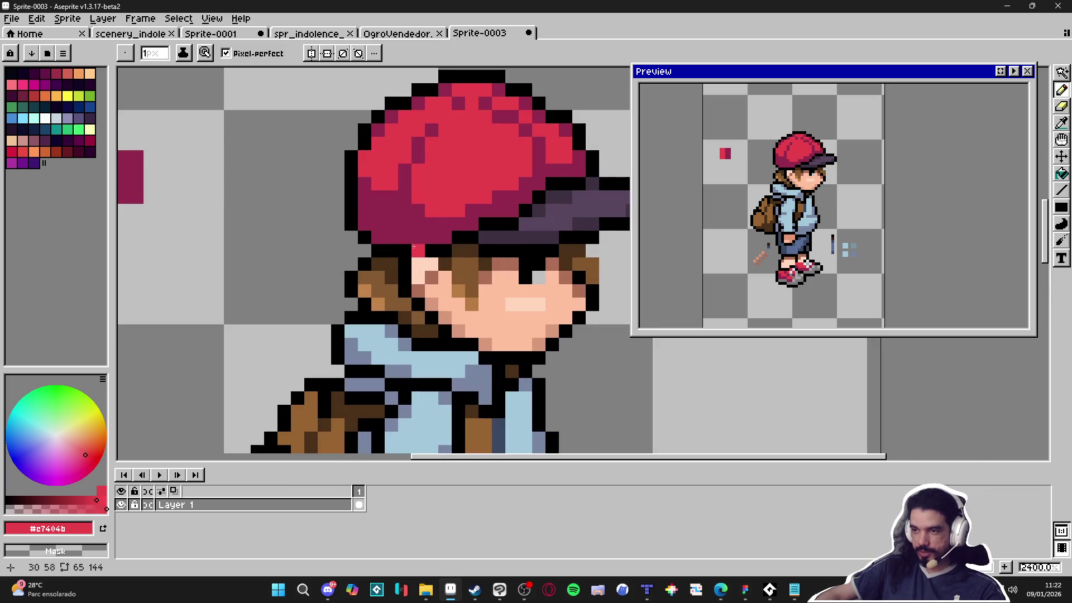
Add black outline pixels along the cap's lower edge and lower-left side.
alt+click(418, 239)
click(409, 239)
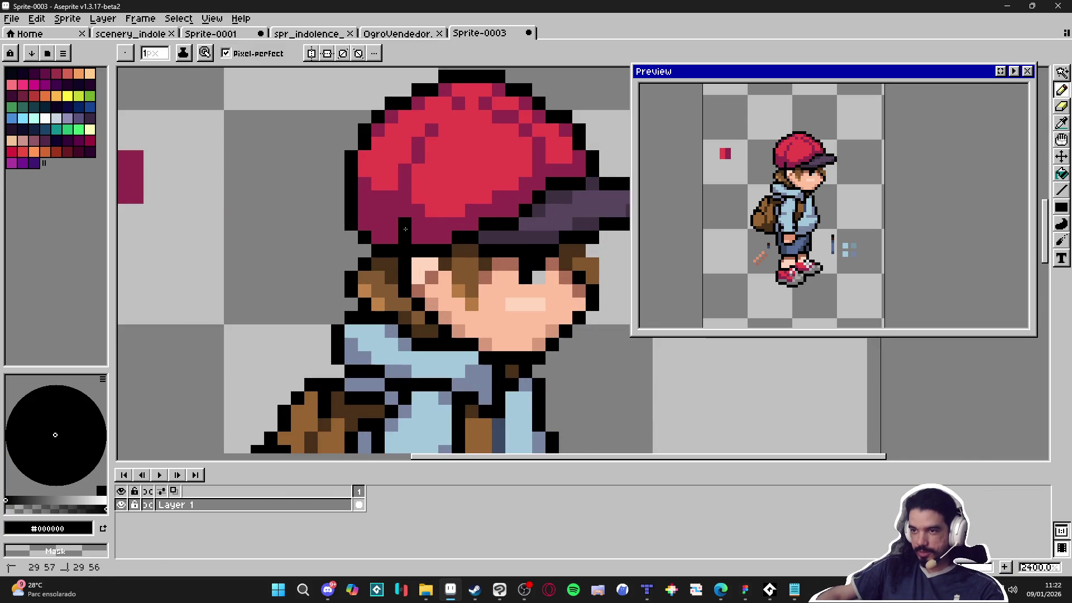
click(402, 215)
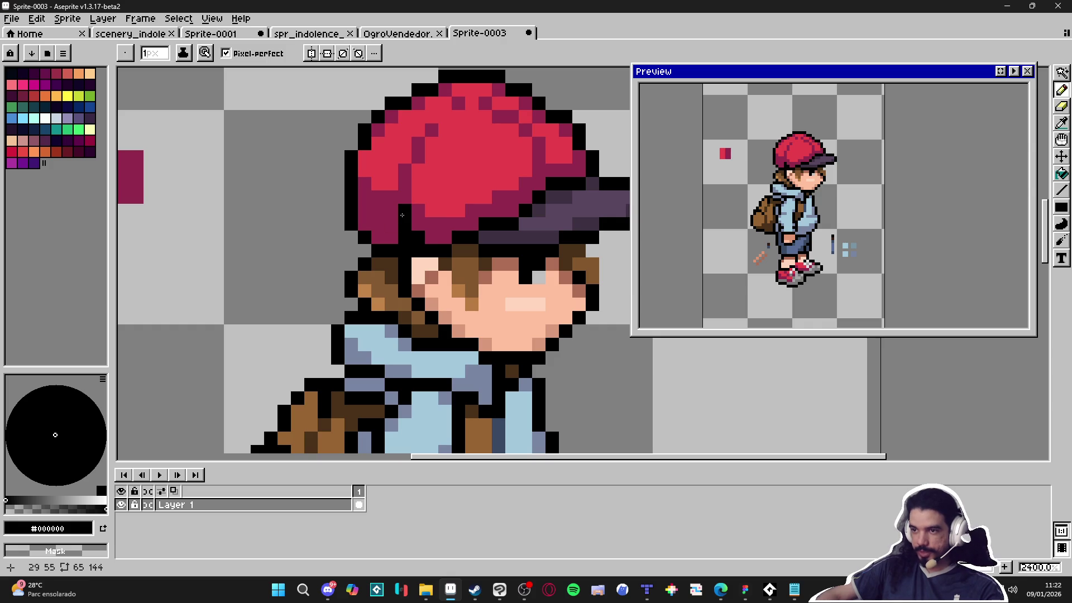
click(406, 196)
click(392, 236)
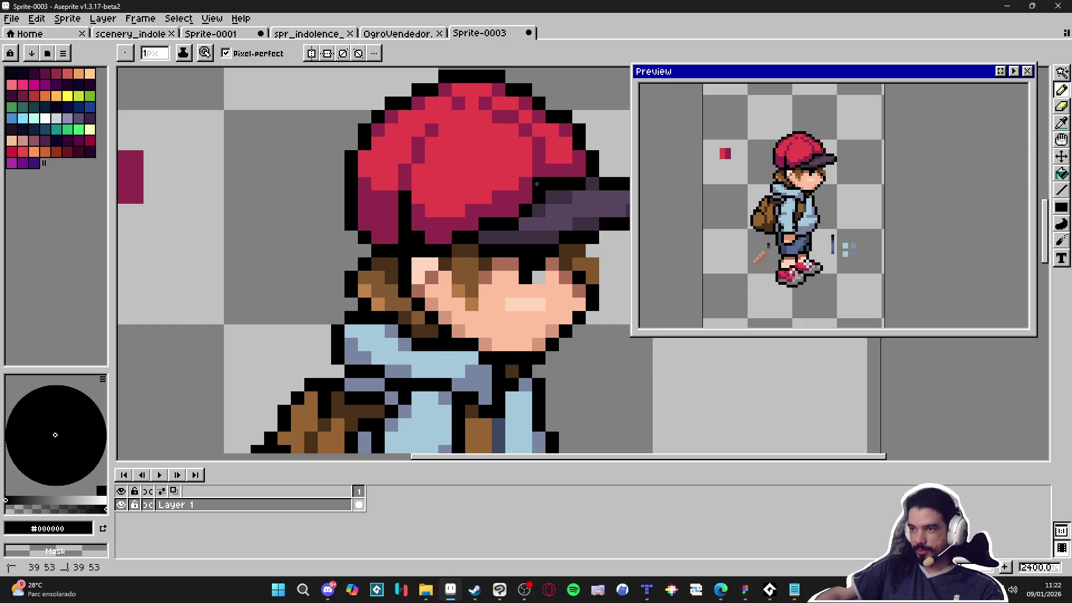
Sample the cap's dark red, the outline black and the dark brown hair colour in turn.
scroll(533, 174, down, 3)
scroll(499, 140, down, 3)
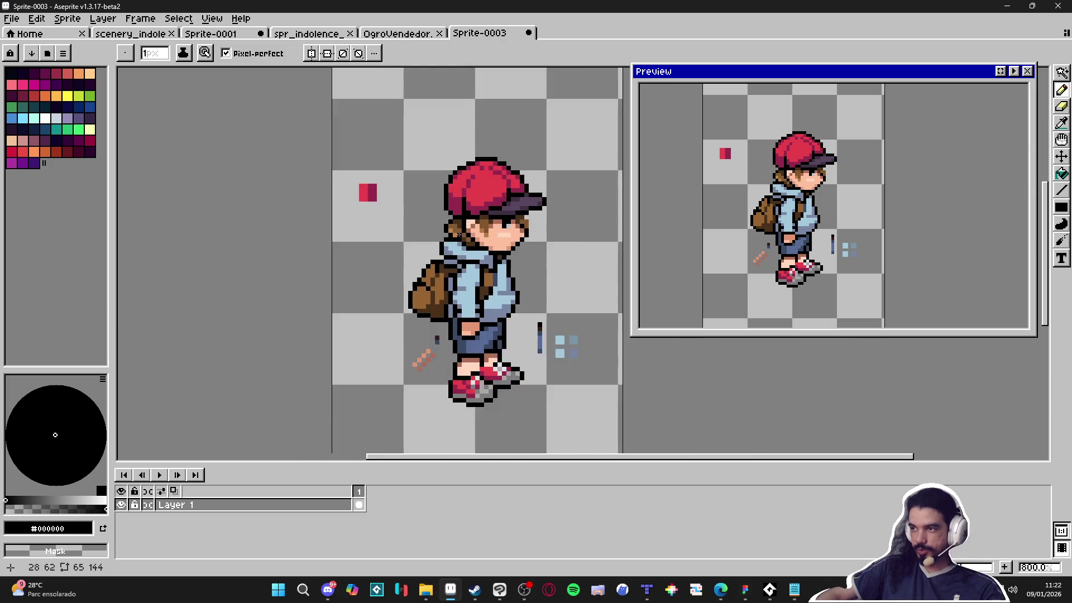
scroll(504, 197, up, 4)
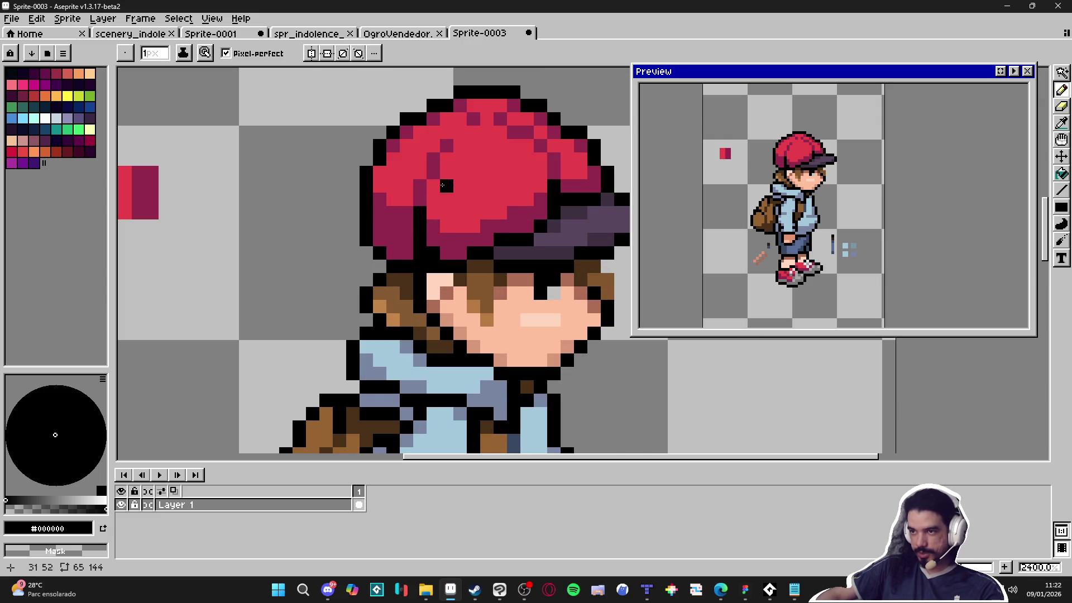
scroll(452, 195, down, 3)
scroll(490, 170, up, 3)
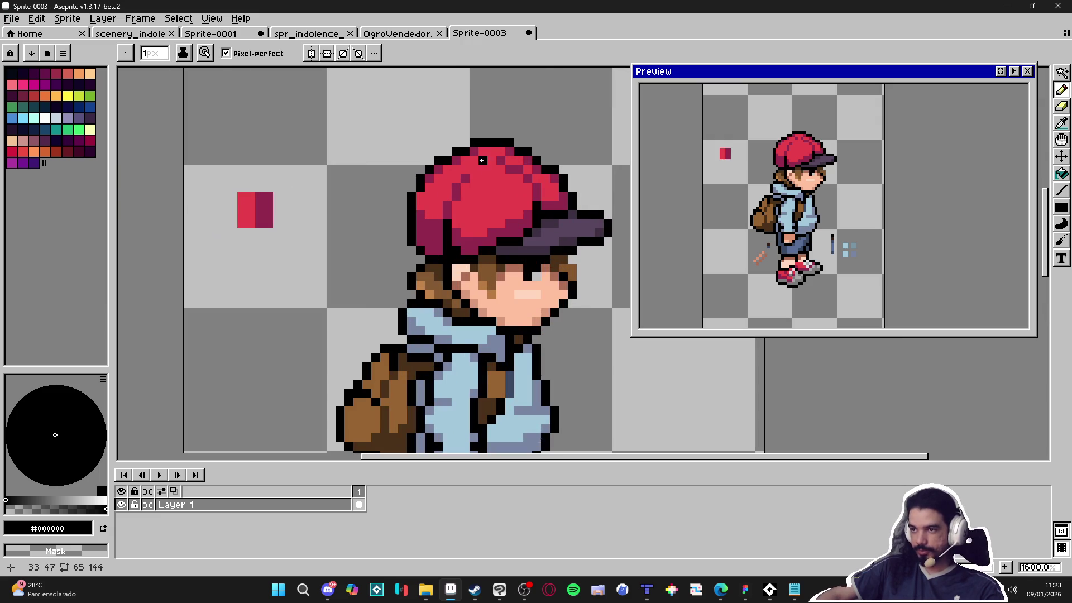
scroll(500, 166, up, 2)
alt+click(464, 146)
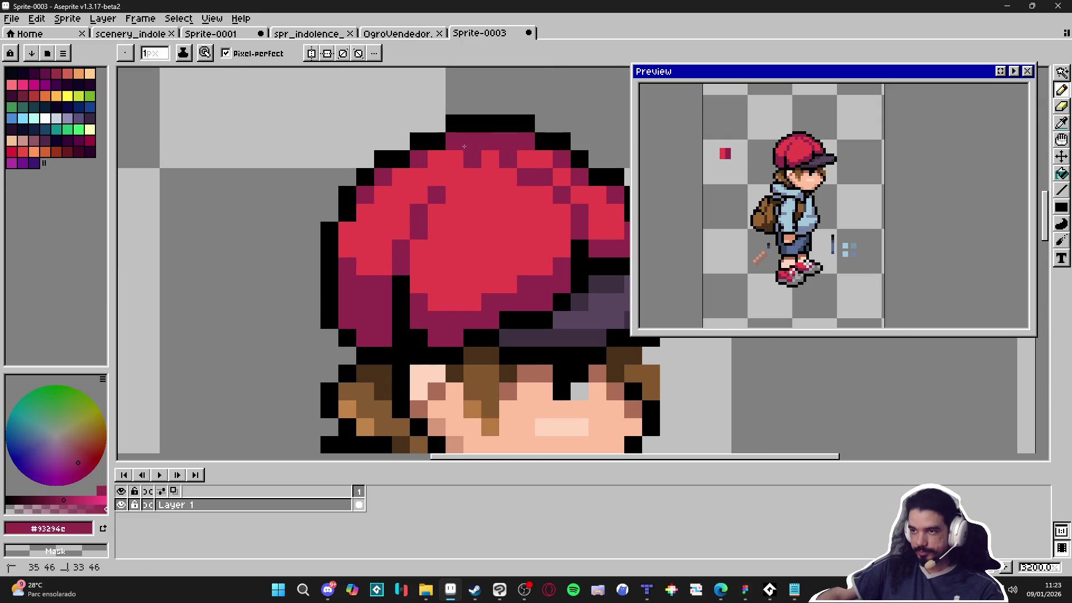
scroll(547, 155, down, 6)
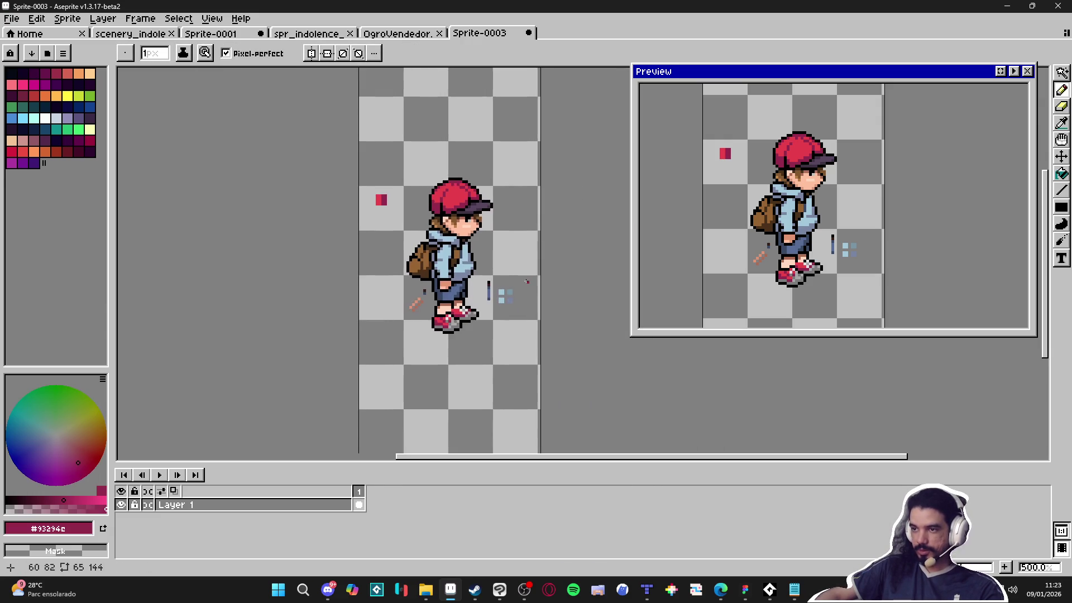
scroll(487, 236, up, 2)
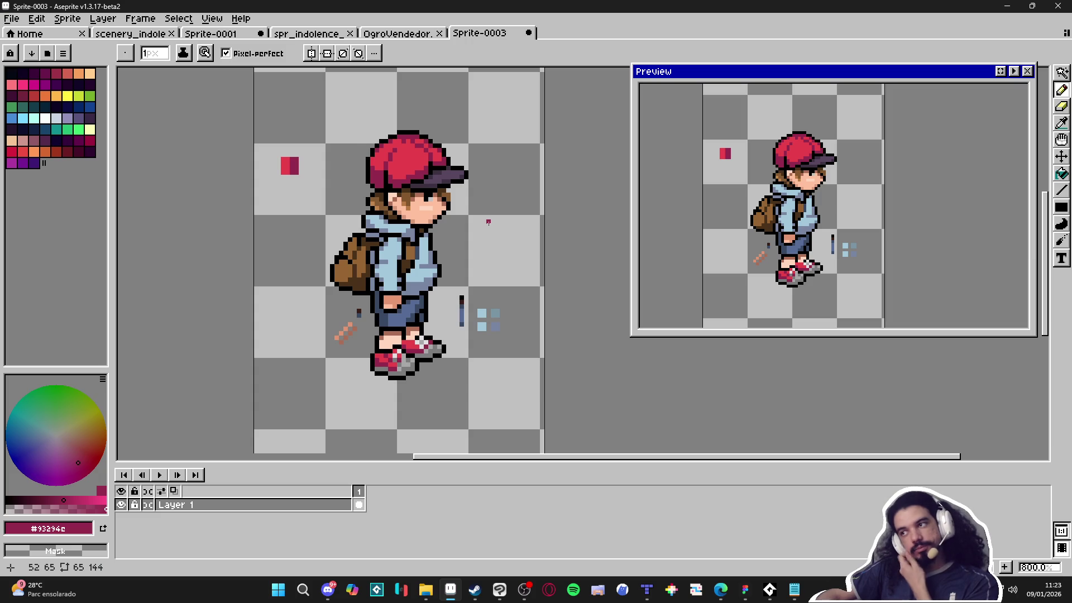
scroll(395, 213, up, 3)
alt+click(394, 213)
scroll(395, 213, down, 2)
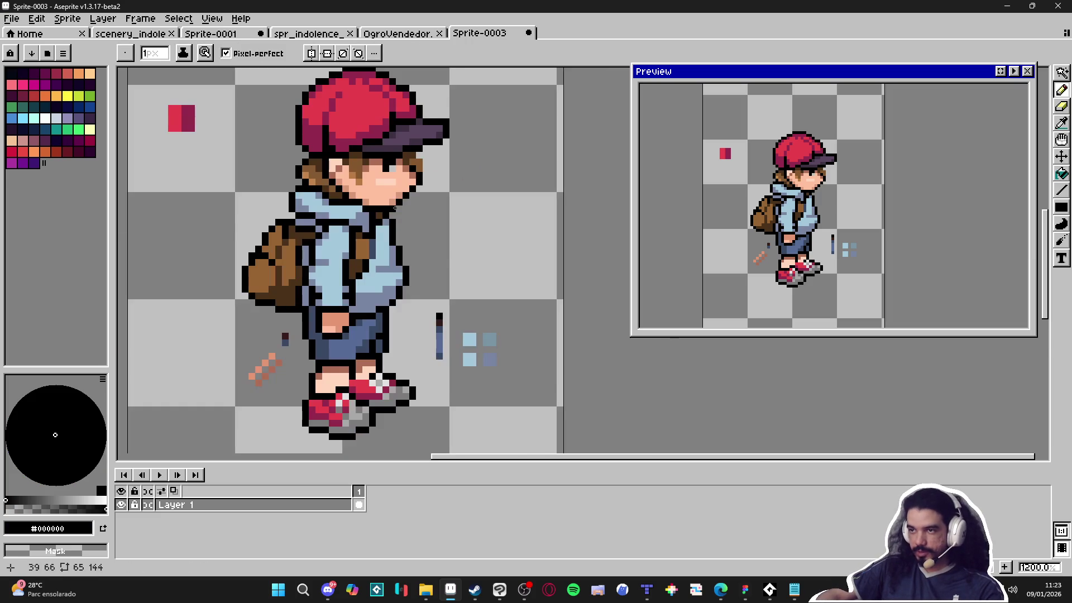
scroll(466, 156, down, 2)
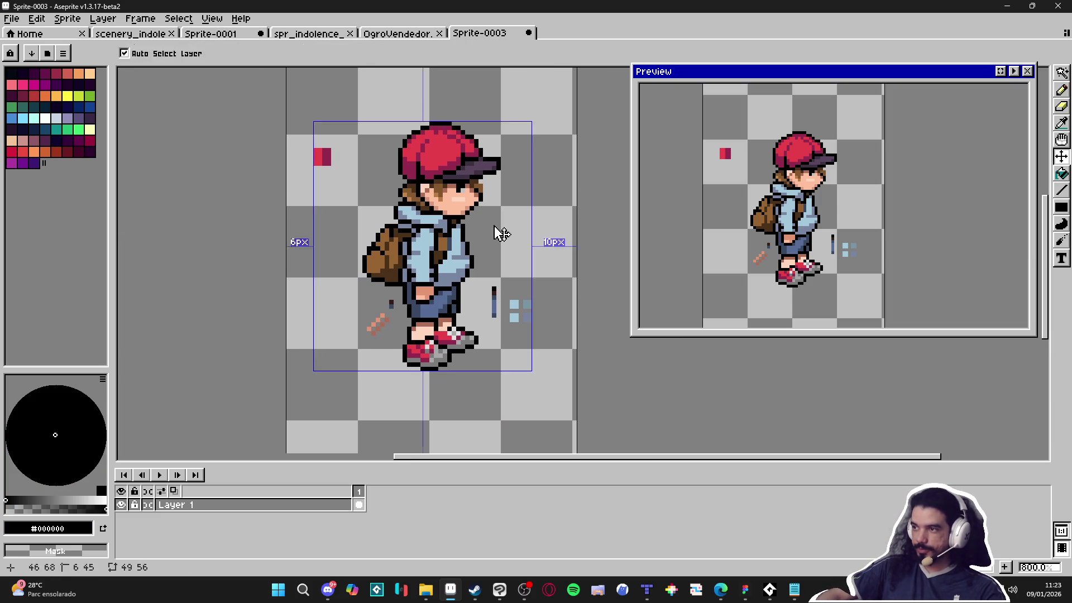
scroll(447, 249, up, 1)
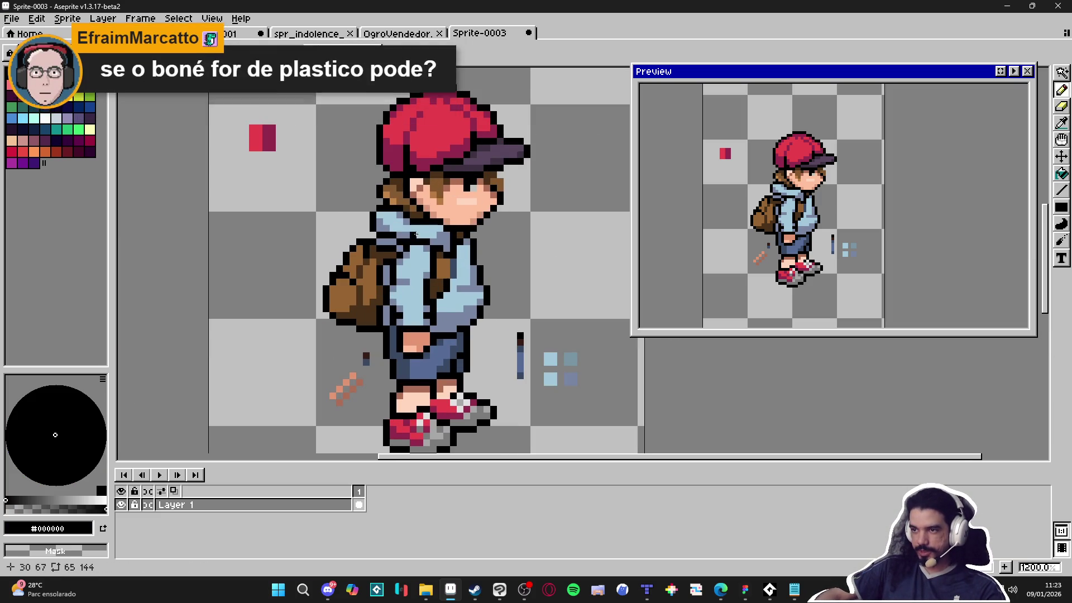
scroll(475, 229, down, 1)
scroll(475, 229, up, 5)
alt+click(515, 144)
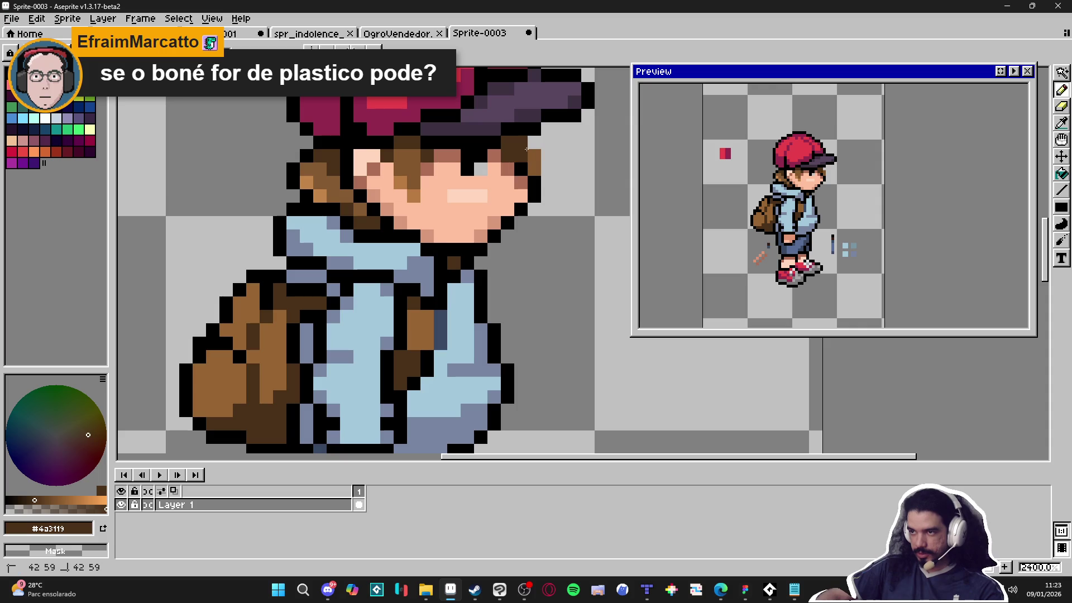
scroll(533, 166, down, 2)
scroll(533, 166, up, 2)
alt+click(535, 168)
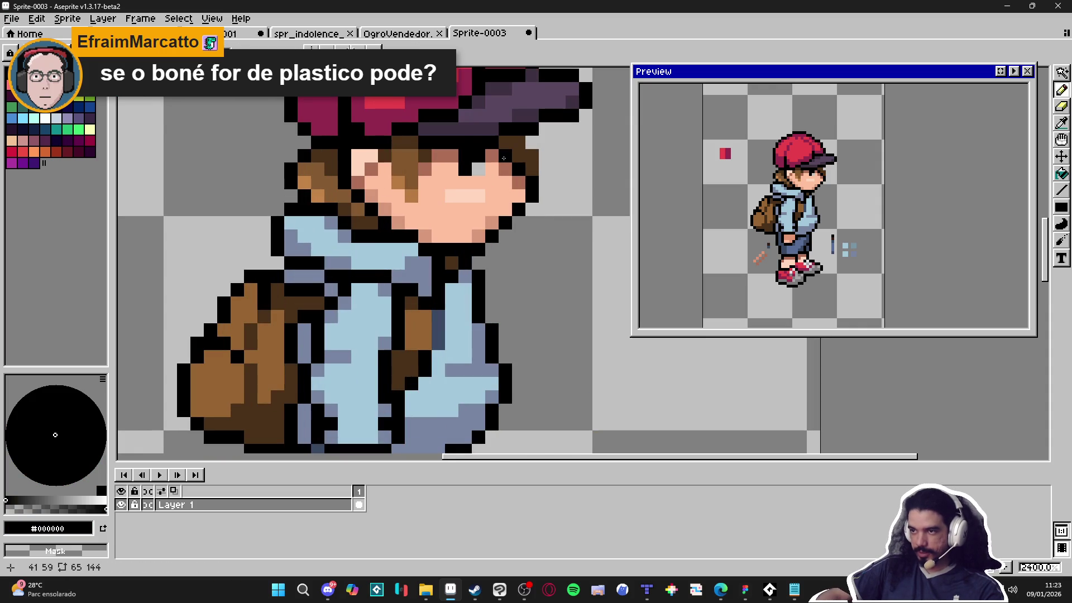
scroll(526, 190, down, 3)
scroll(541, 223, up, 3)
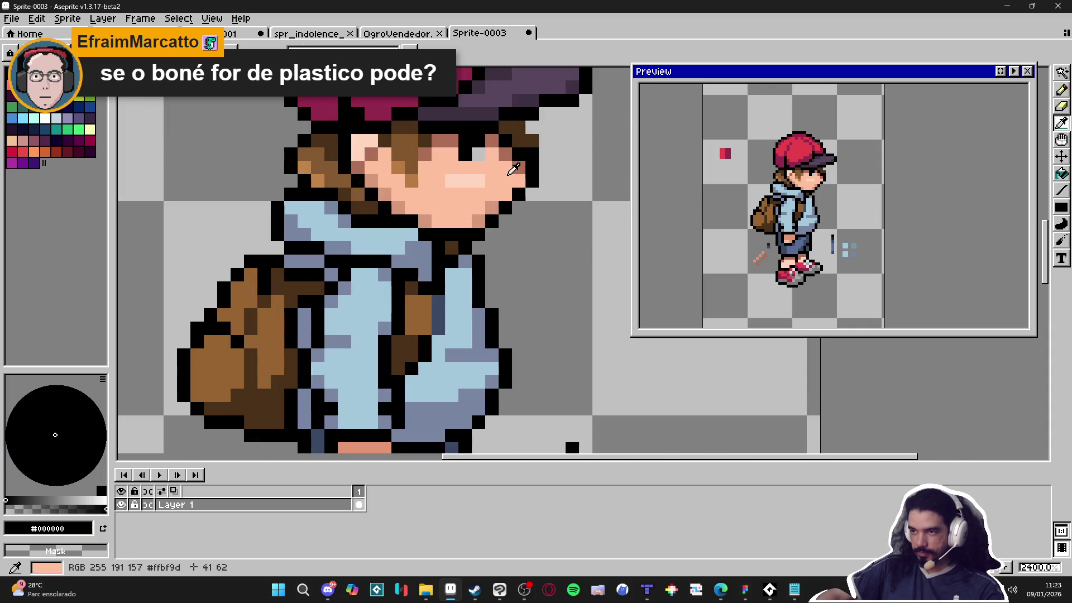
Sample the face's light and darker skin shades, settling on mid tone #d7977a.
alt+click(512, 163)
alt+click(491, 154)
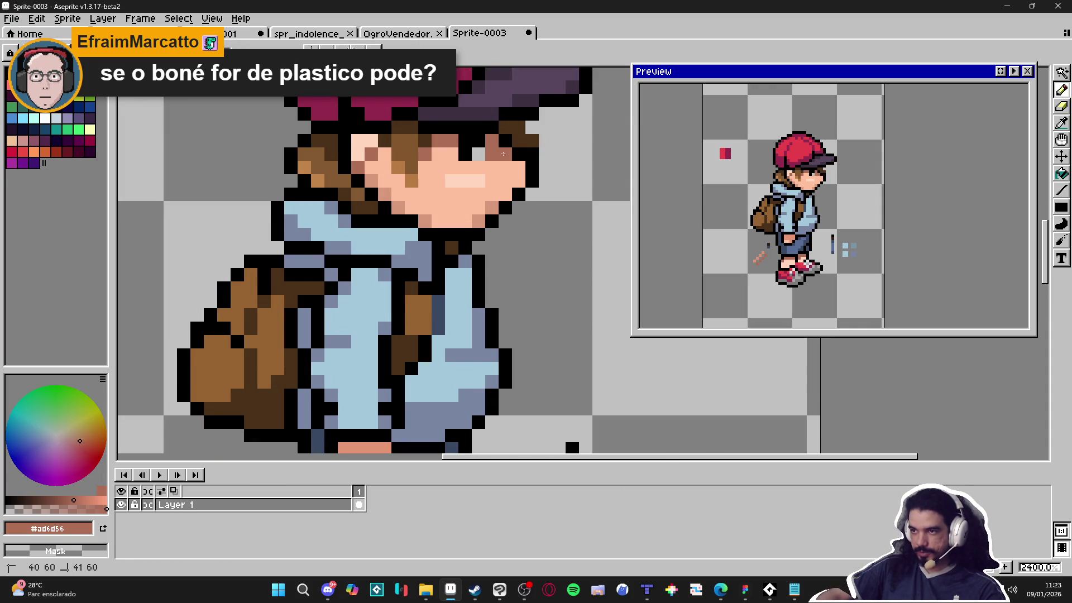
scroll(490, 194, down, 3)
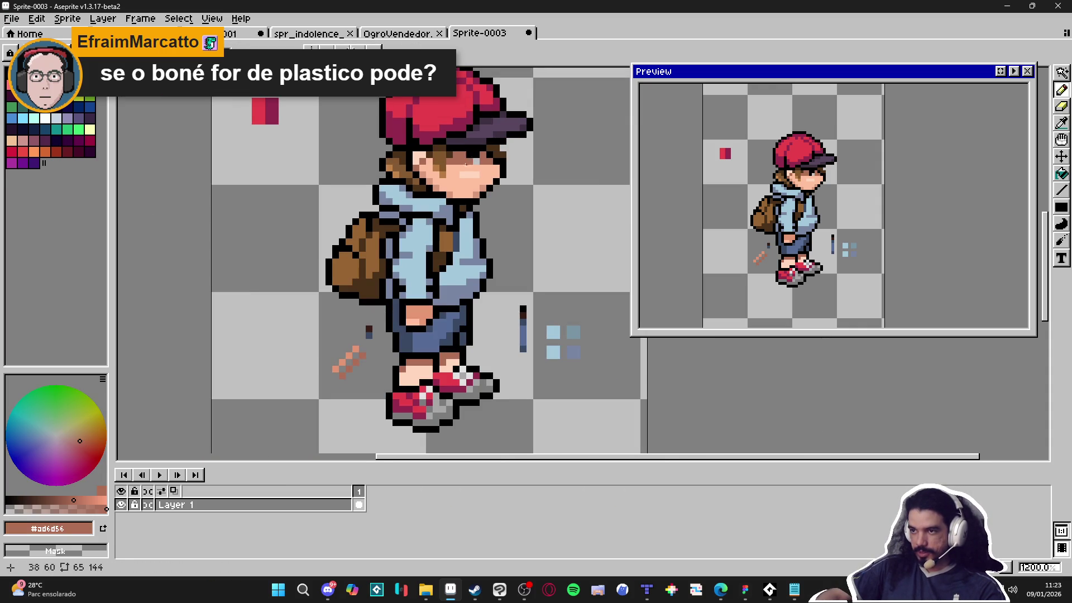
scroll(471, 160, down, 1)
scroll(456, 162, up, 2)
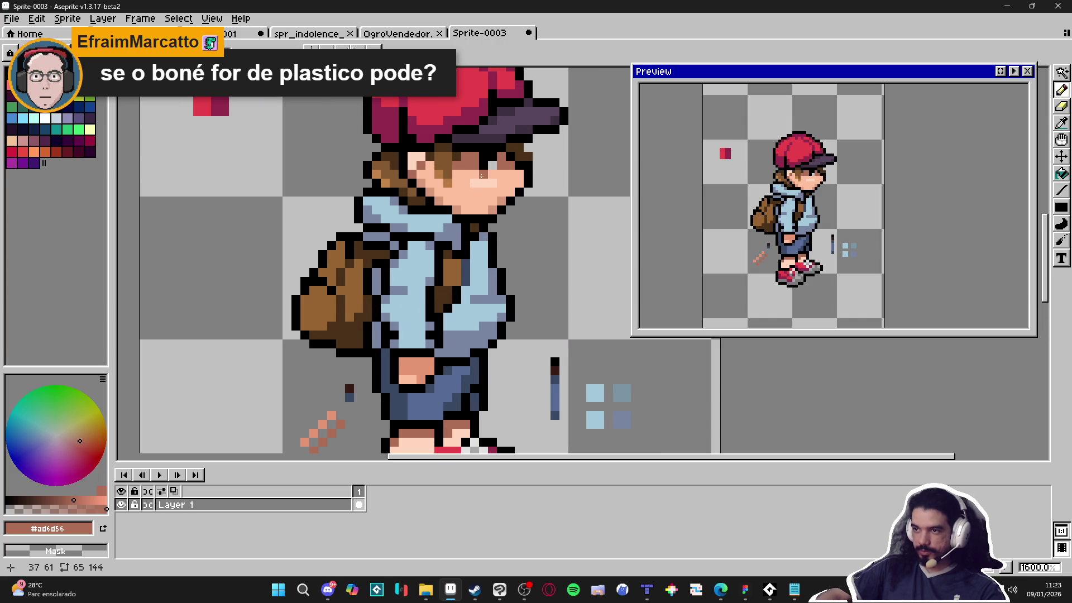
scroll(445, 214, up, 2)
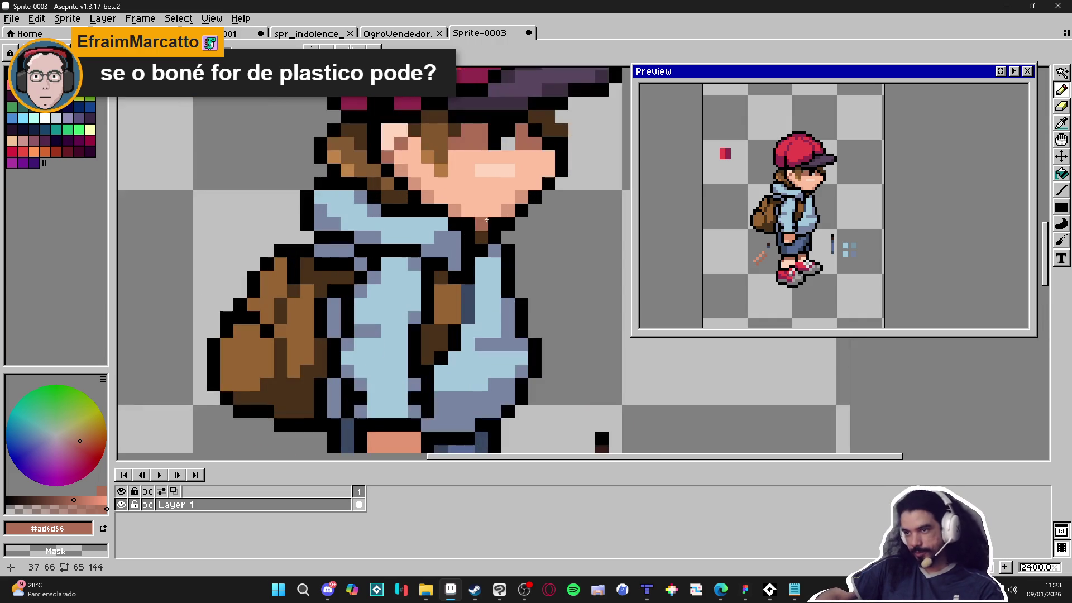
alt+click(446, 224)
Zoom in on the legs and sample the #c49572 leg shade.
scroll(449, 234, down, 2)
scroll(469, 254, up, 2)
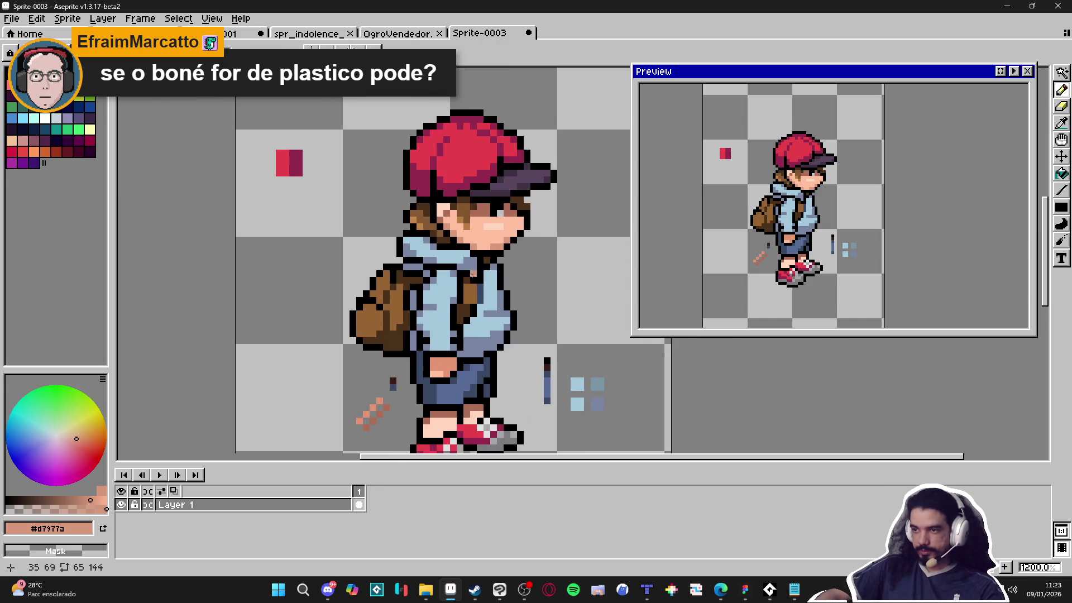
scroll(458, 283, down, 2)
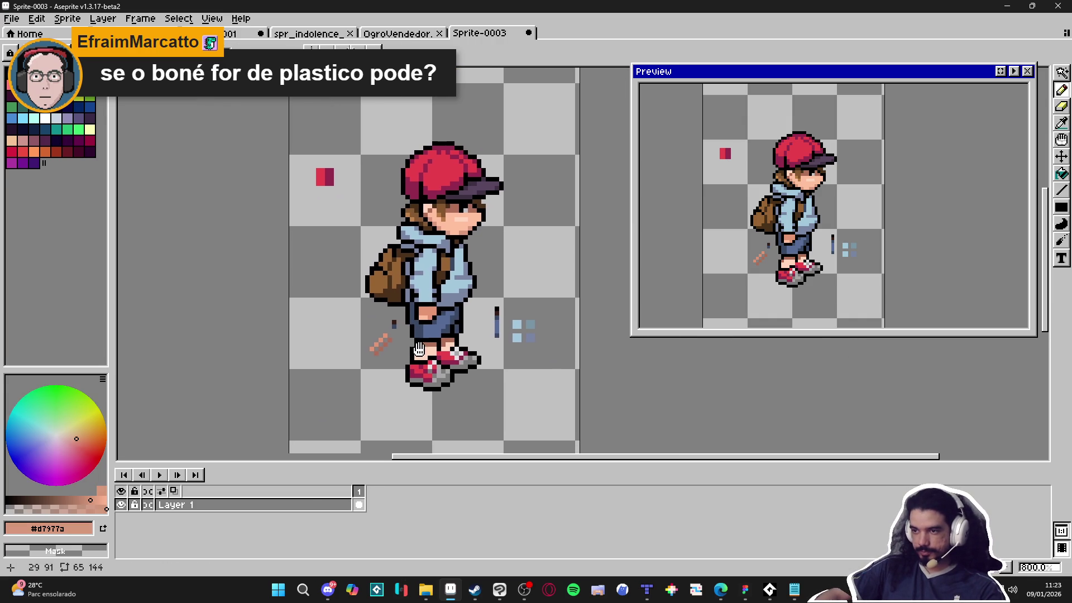
scroll(519, 330, right, 1)
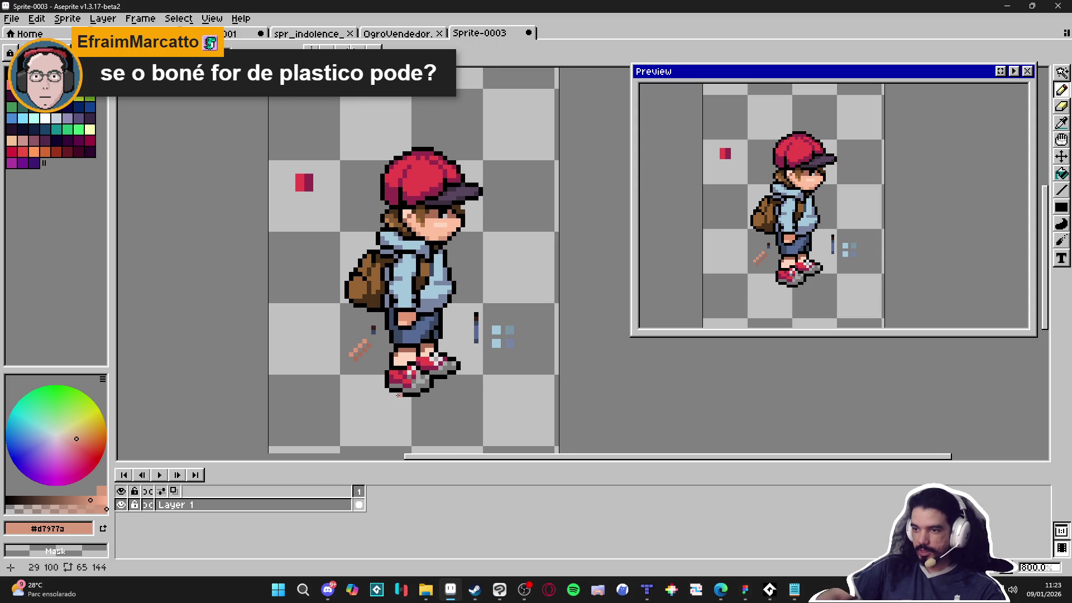
scroll(412, 395, up, 2)
scroll(382, 348, up, 3)
alt+click(408, 316)
Repaint the shaded leg pixels in pale peach #ffd6bd.
click(439, 322)
alt+click(413, 338)
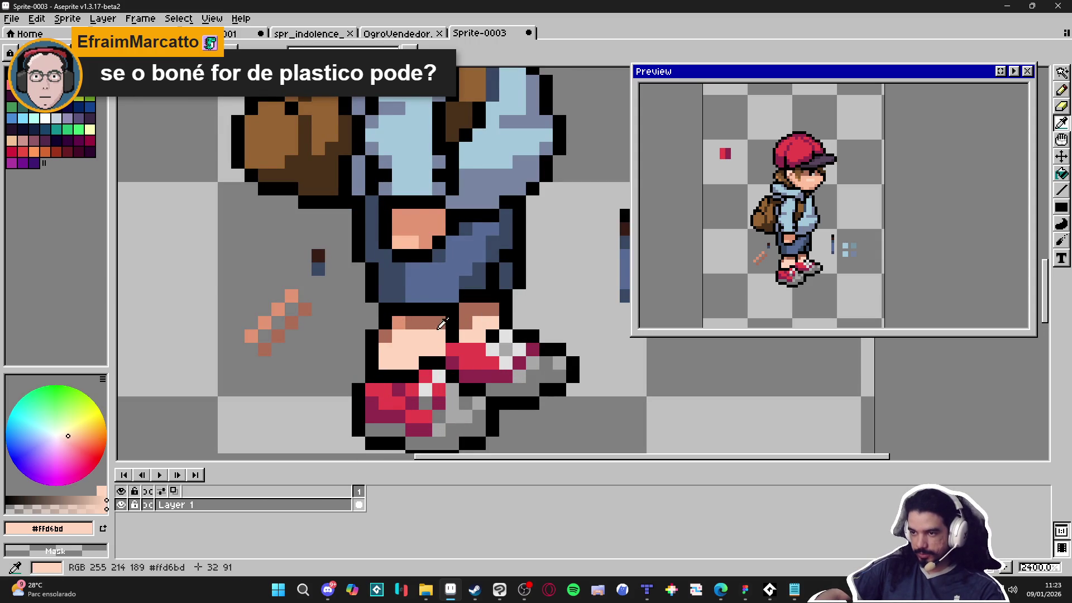
drag(433, 322, 399, 322)
click(385, 336)
click(463, 322)
drag(465, 309, 492, 309)
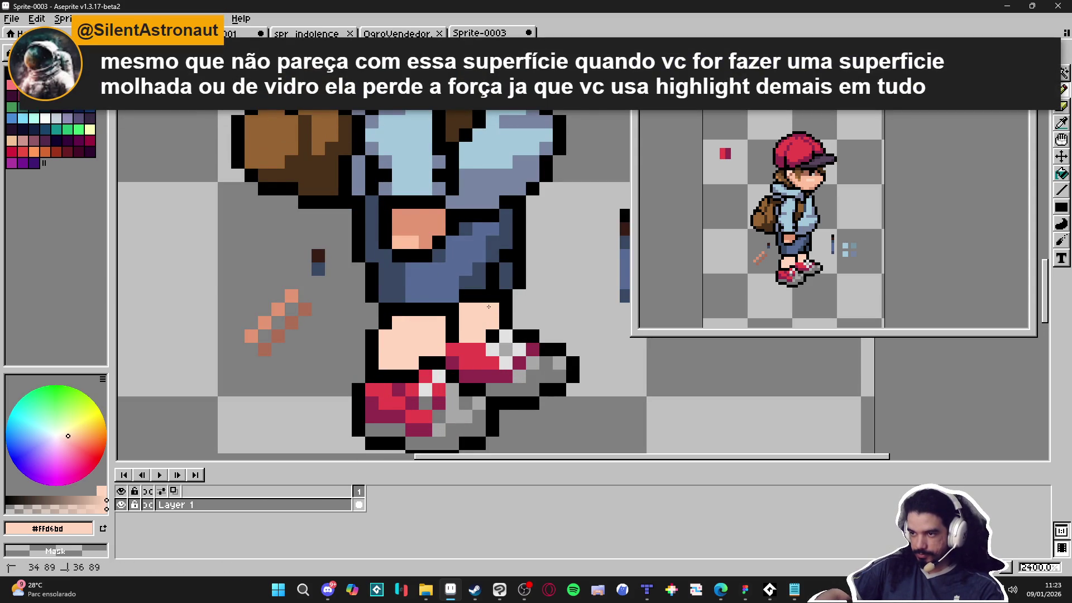
Try a Paint Bucket fill of the legs with #c49572, then undo both fills.
alt+click(426, 223)
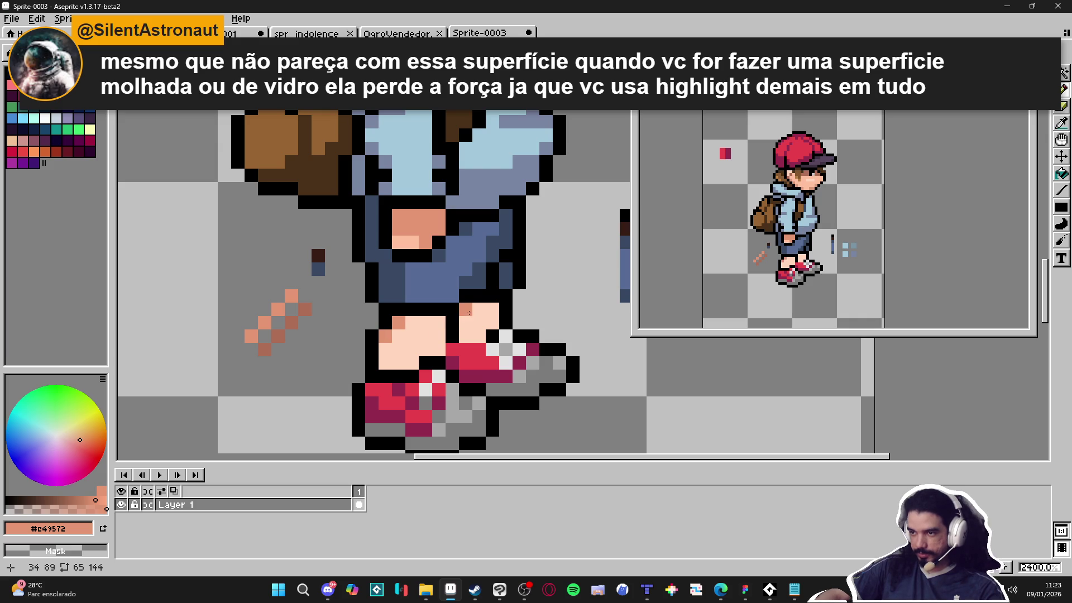
key(g)
click(474, 323)
key(ctrl+z)
click(486, 321)
key(ctrl+z)
key(ctrl+z)
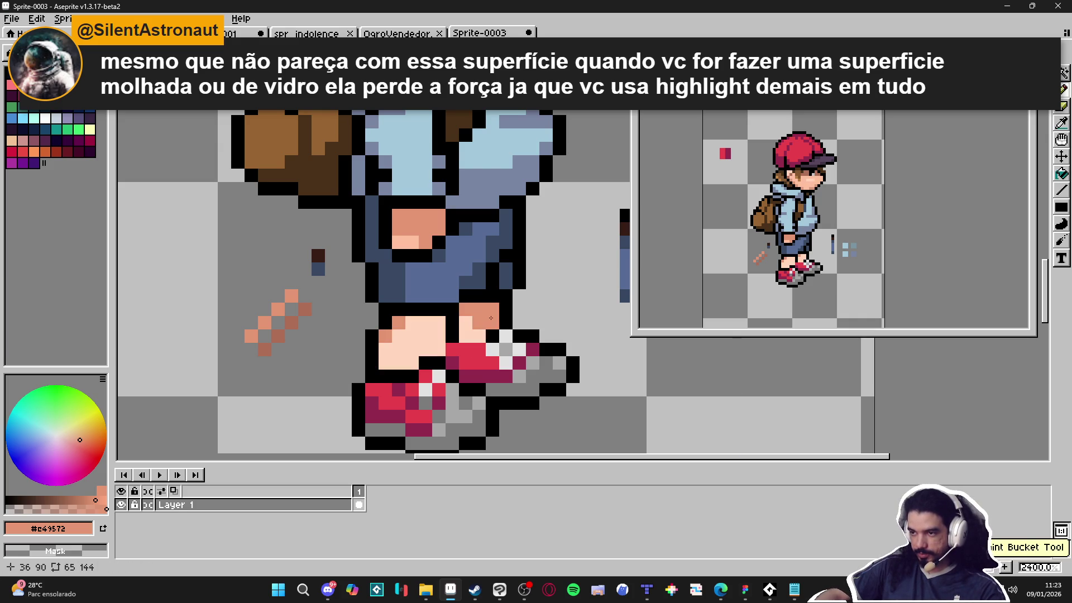
Repaint the right sneaker's top in dark magenta #93294e, undoing the last pixel.
scroll(484, 338, down, 5)
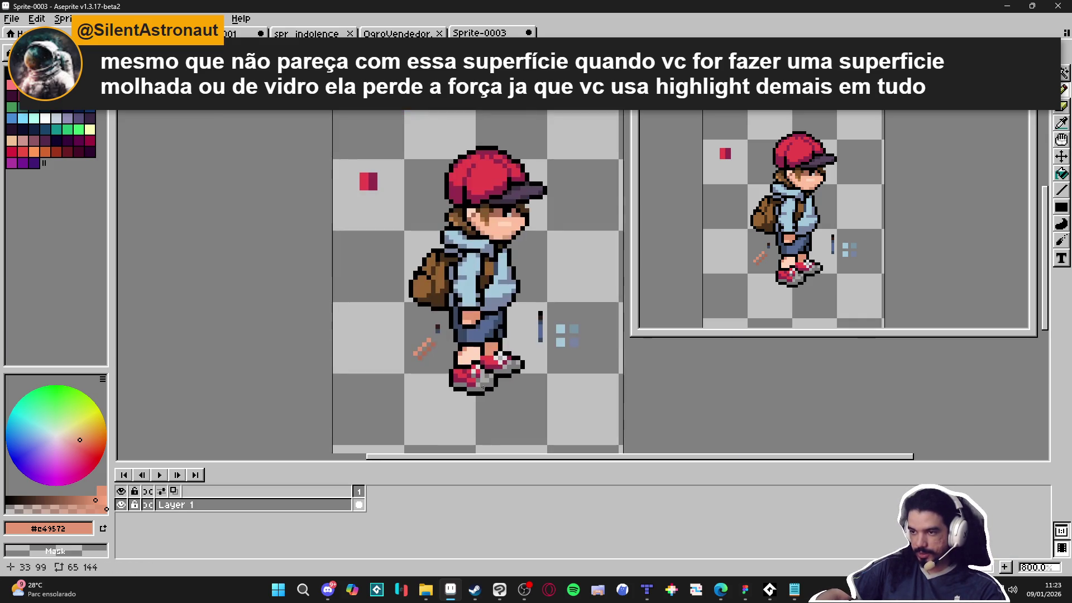
scroll(472, 363, up, 2)
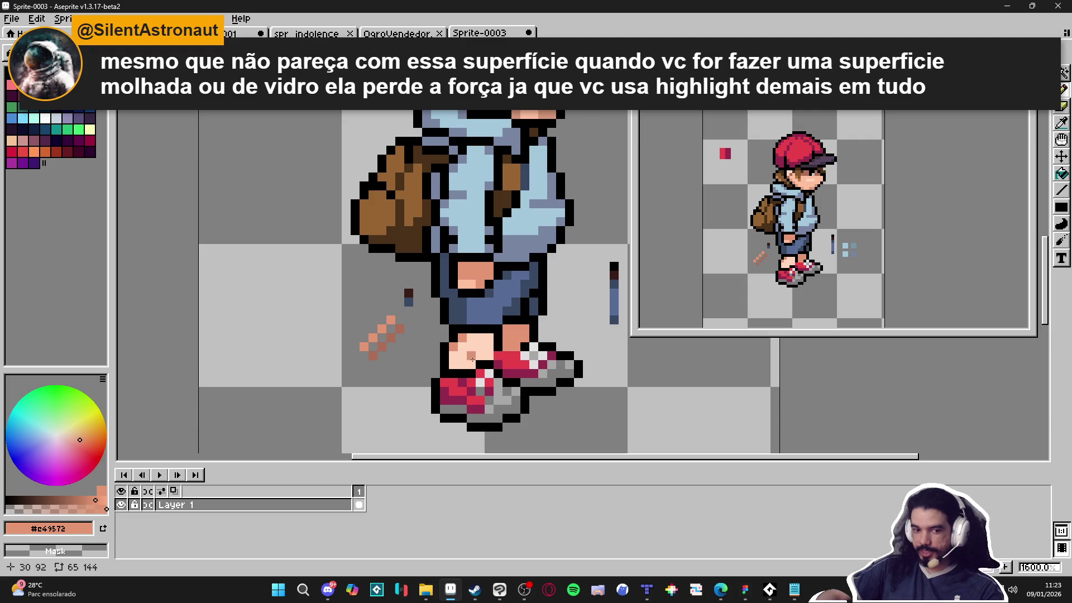
scroll(522, 372, up, 1)
alt+click(511, 373)
mouse_move(502, 360)
mouse_down()
mouse_move(509, 347)
mouse_move(526, 353)
mouse_up()
click(536, 360)
click(536, 346)
scroll(530, 360, up, 1)
key(ctrl+z)
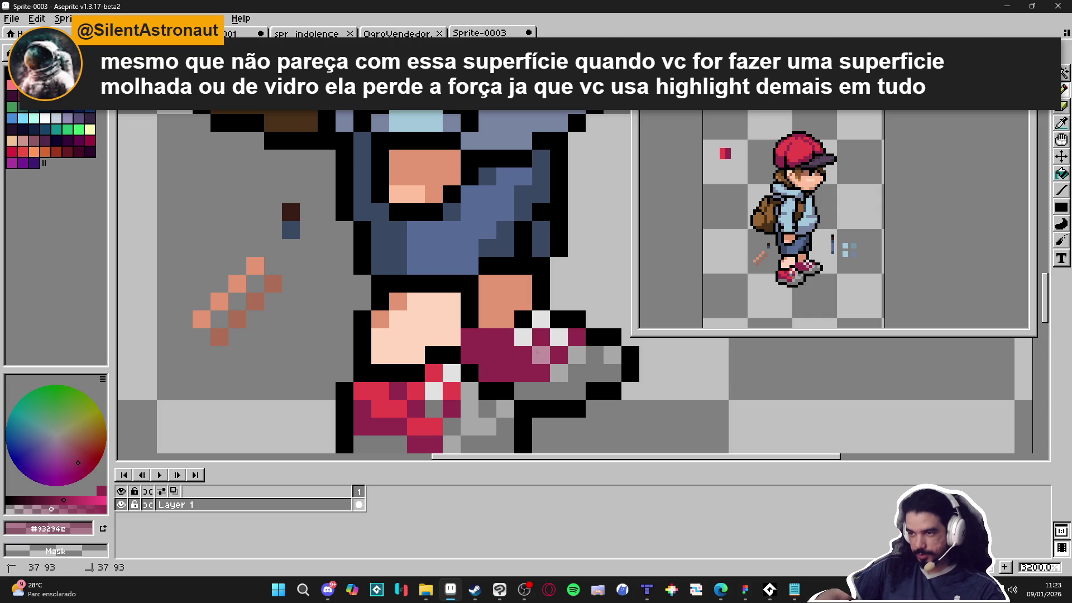
Place three light pink highlight pixels on the sneaker, then sample grey #7c7c7c.
click(529, 338)
click(541, 320)
click(559, 337)
scroll(565, 366, down, 1)
scroll(567, 364, up, 1)
alt+click(564, 370)
scroll(605, 355, down, 5)
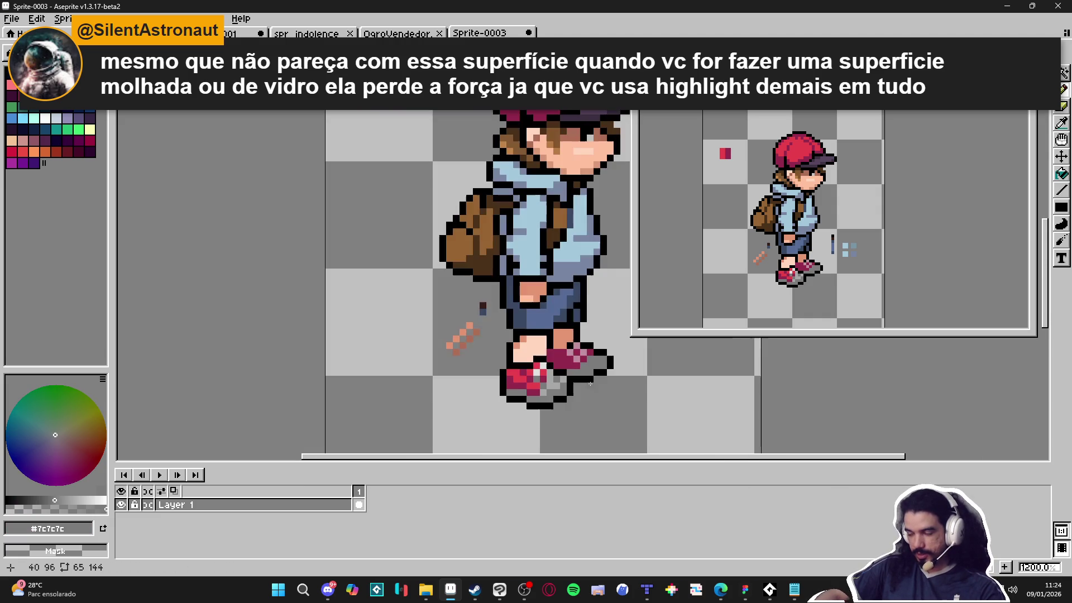
scroll(588, 377, down, 2)
scroll(557, 389, up, 1)
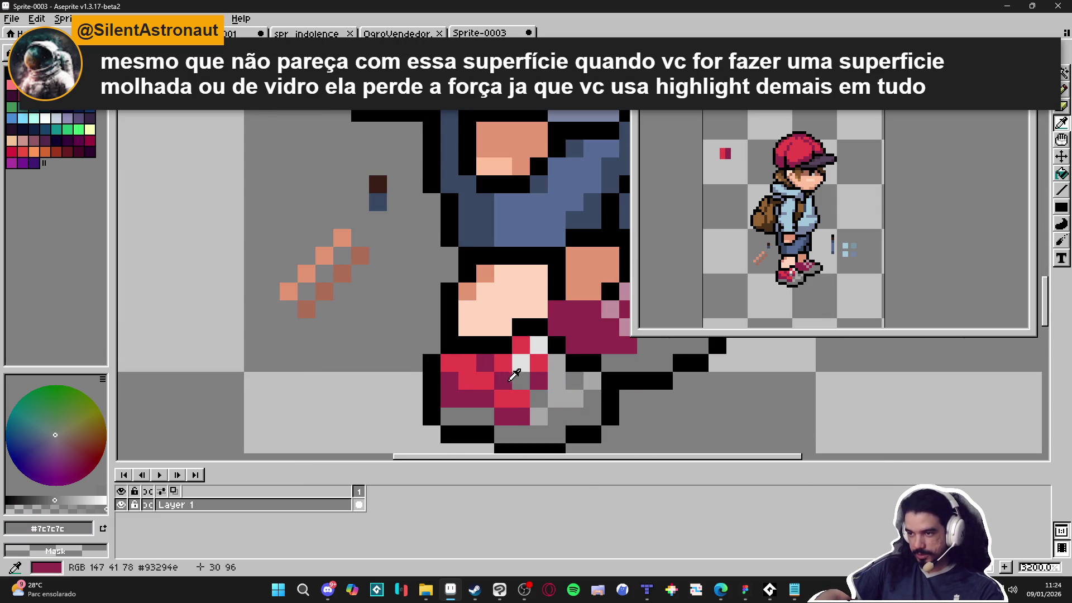
Sample sneaker red #c7404b and paint lighter pink #e48389 highlights on the front sneaker.
alt+click(522, 390)
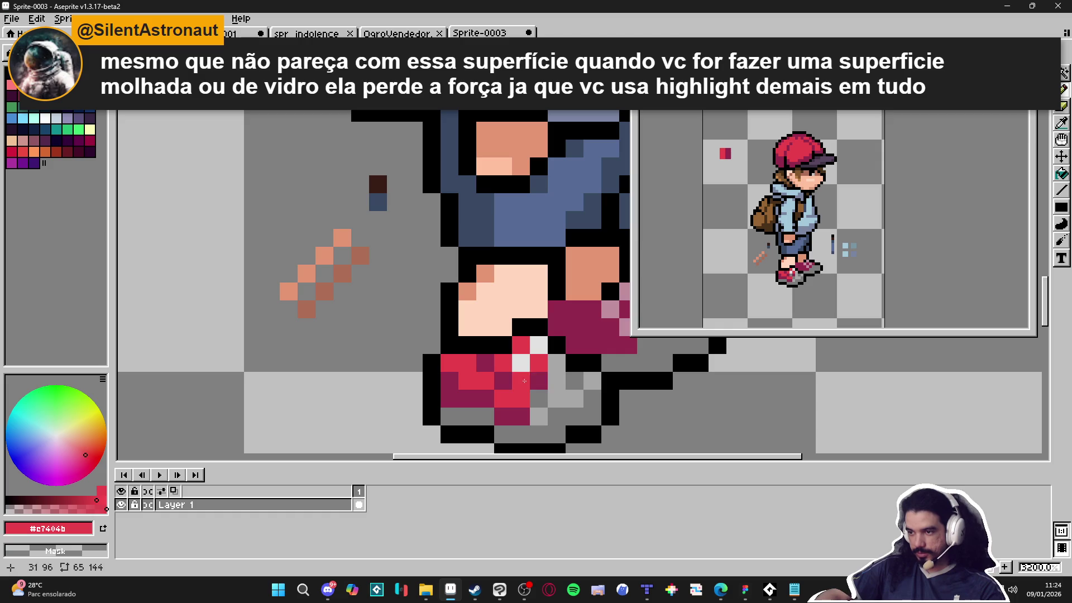
click(75, 506)
mouse_move(521, 363)
mouse_down()
mouse_move(566, 446)
mouse_move(565, 376)
mouse_up()
click(538, 345)
Paint four light grey #a8a8a8 pixels on the sneaker soles, then sample grey #7c7c7c.
alt+click(566, 369)
click(584, 389)
click(531, 389)
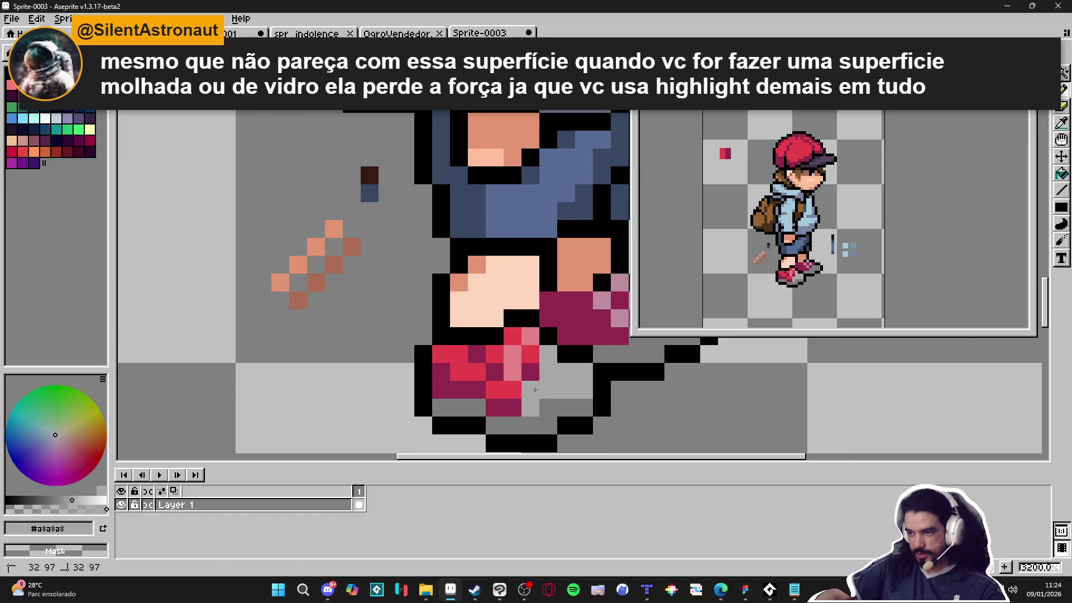
click(566, 408)
click(548, 408)
alt+click(519, 425)
scroll(519, 425, down, 5)
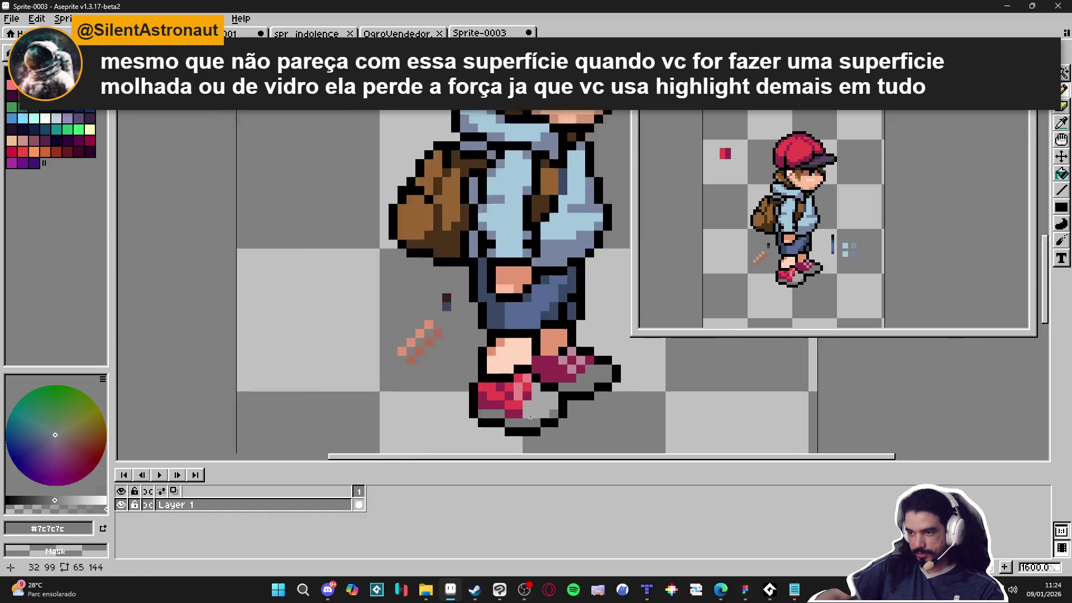
scroll(516, 449, left, 1)
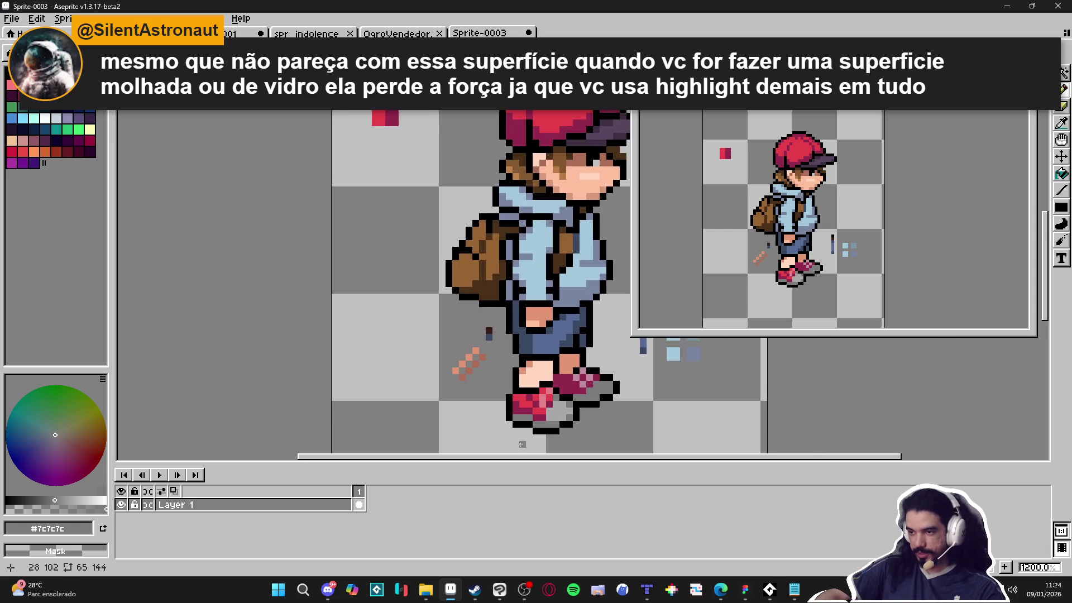
scroll(555, 417, up, 1)
scroll(559, 431, down, 2)
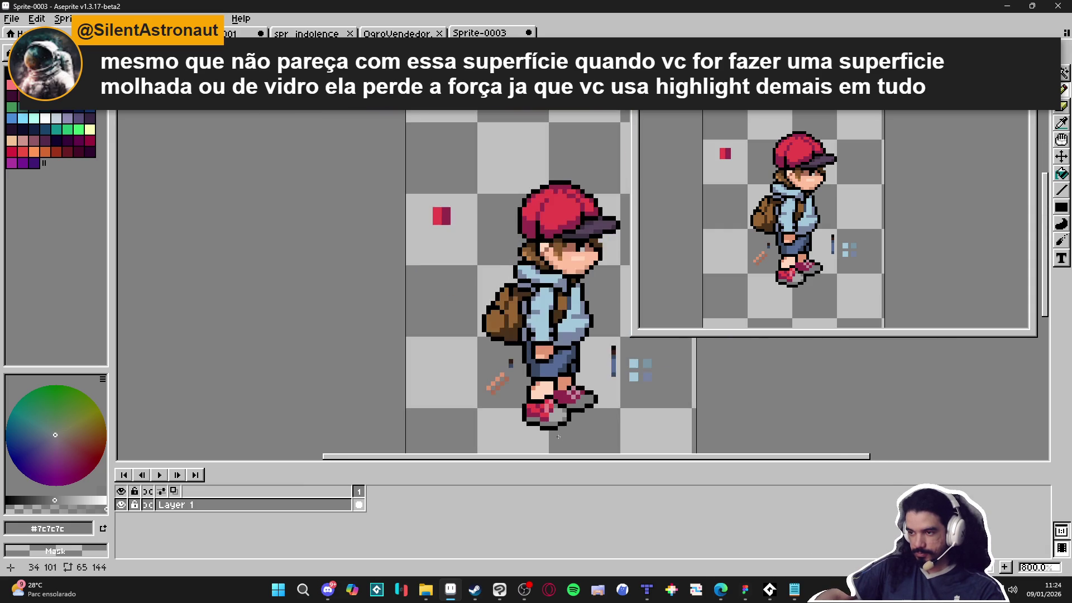
scroll(562, 441, right, 5)
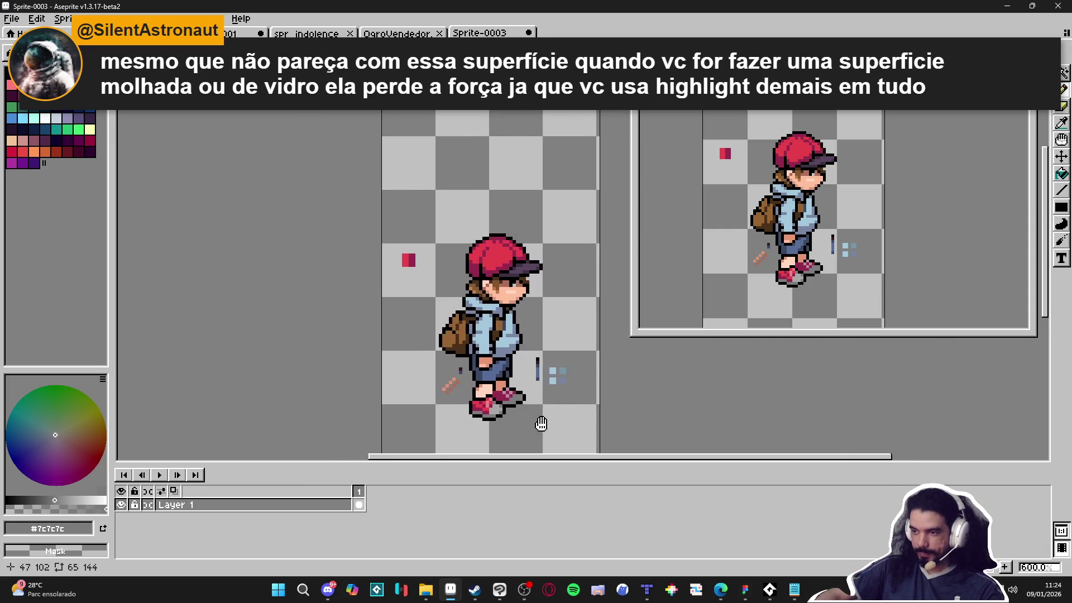
scroll(524, 411, down, 1)
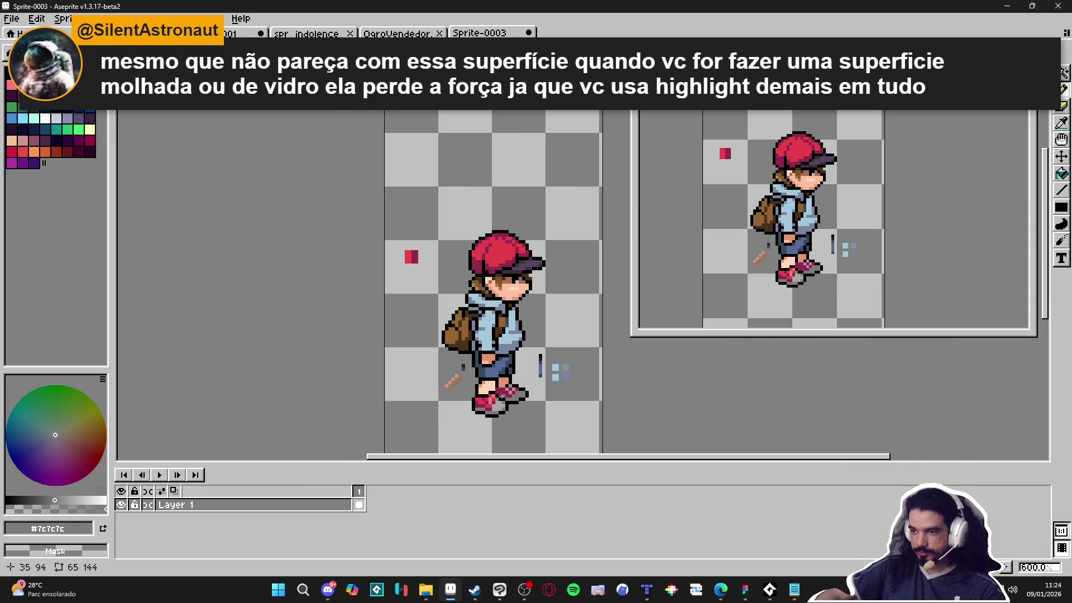
scroll(484, 385, up, 4)
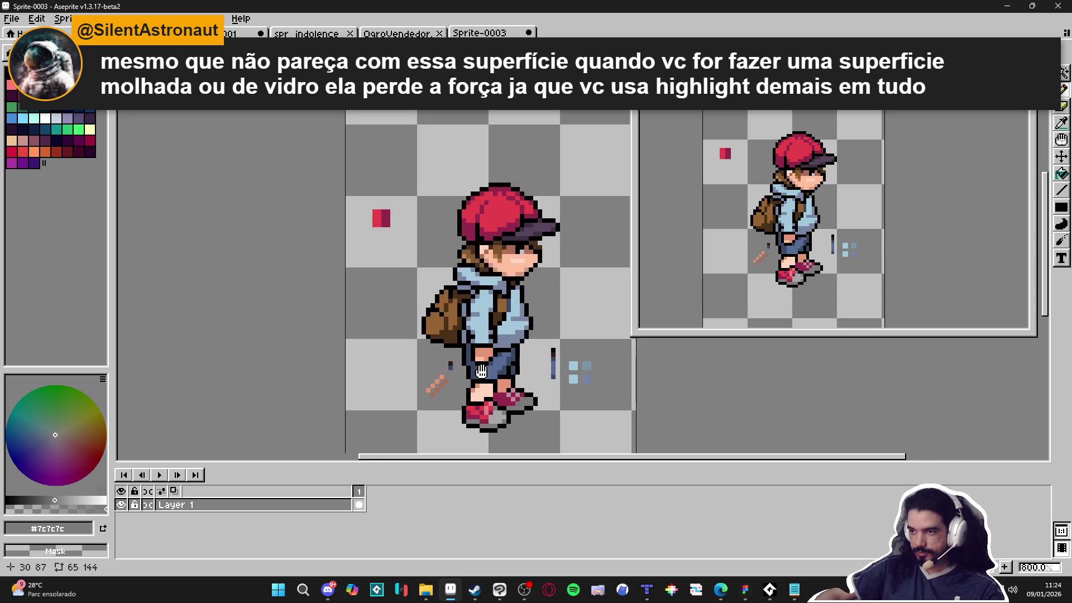
scroll(490, 280, down, 1)
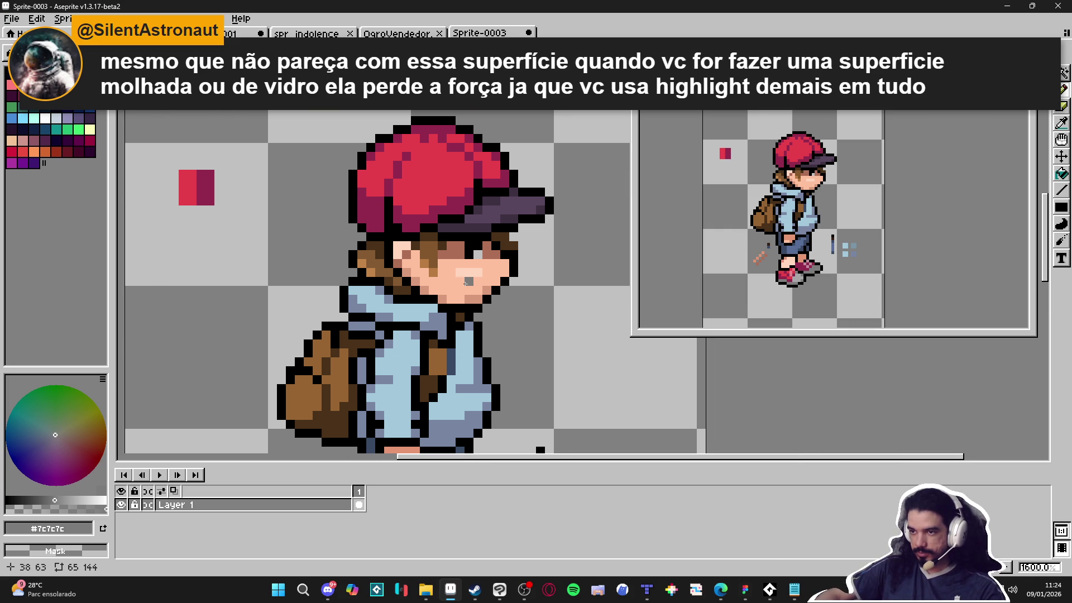
scroll(411, 265, up, 2)
alt+click(405, 268)
mouse_move(410, 262)
mouse_down()
mouse_move(384, 236)
mouse_move(391, 218)
mouse_move(453, 246)
mouse_up()
alt+click(400, 271)
key(plus)
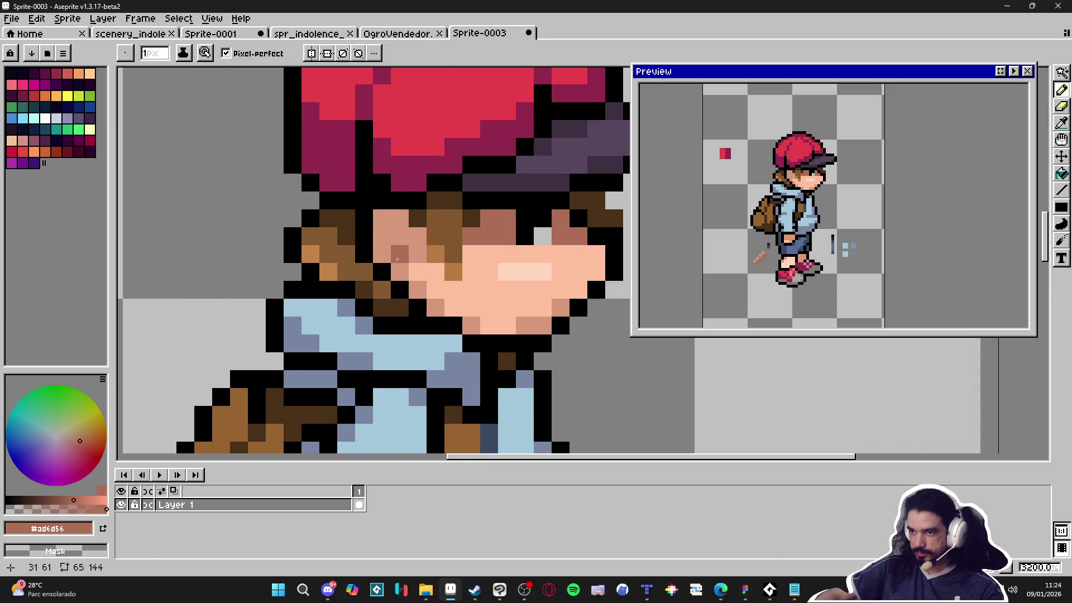
click(396, 260)
scroll(402, 273, down, 4)
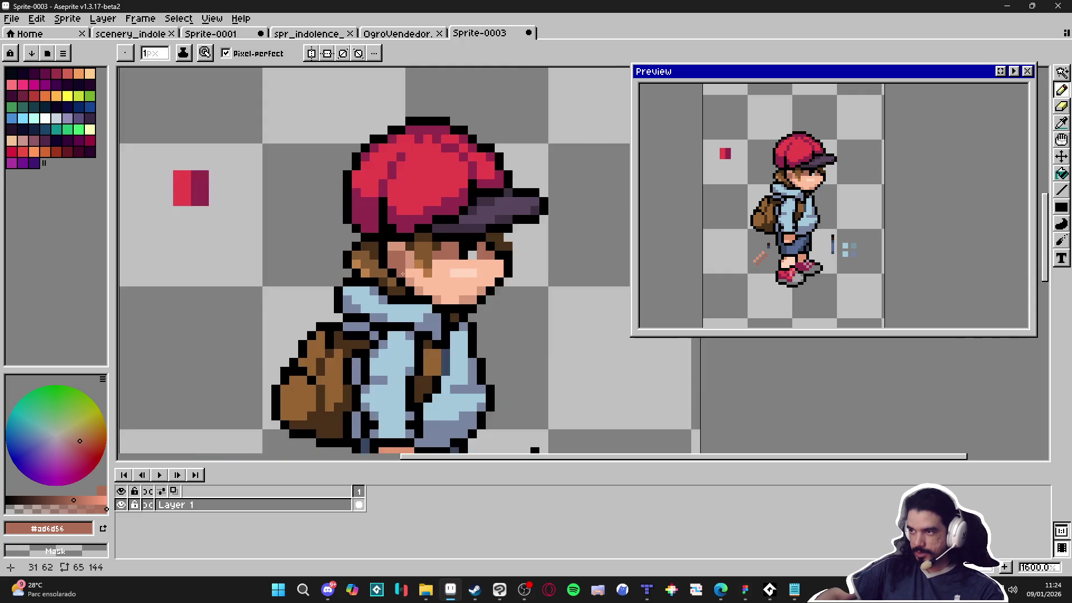
scroll(410, 287, up, 2)
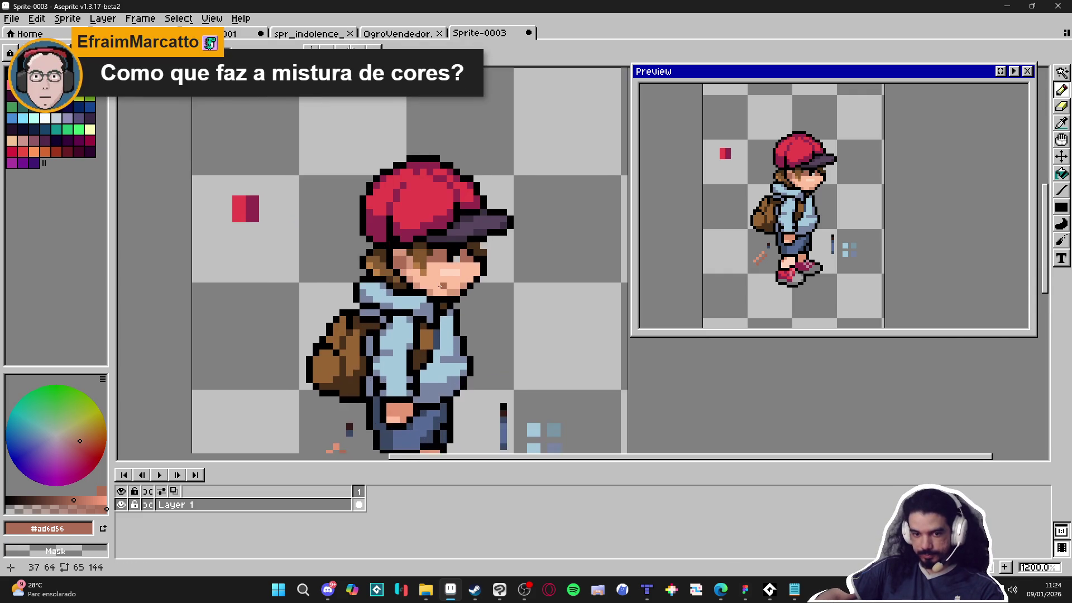
scroll(383, 333, down, 2)
drag(383, 333, 383, 323)
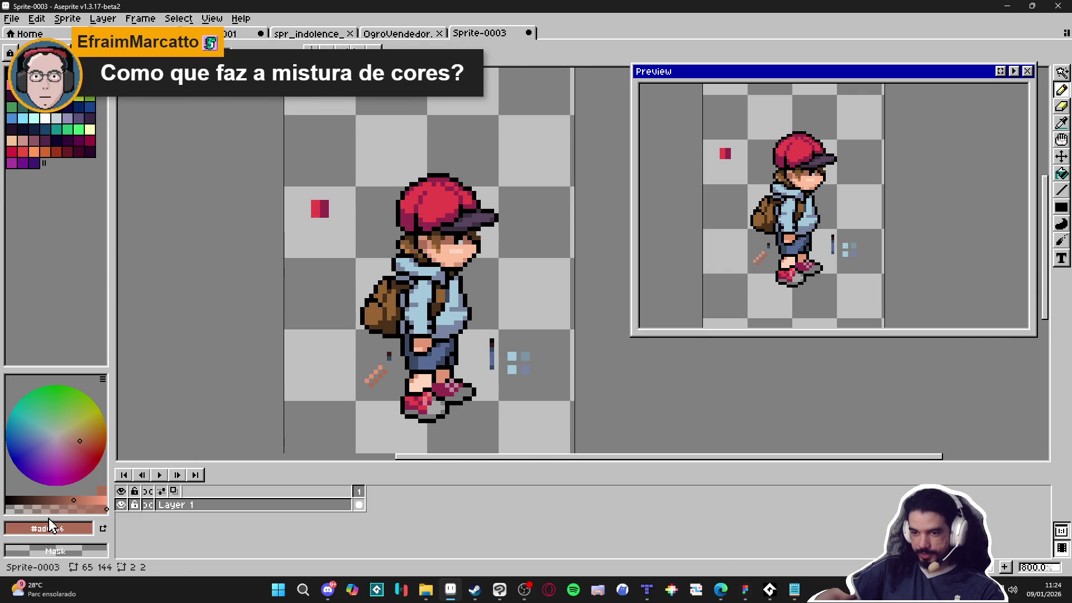
scroll(390, 349, up, 6)
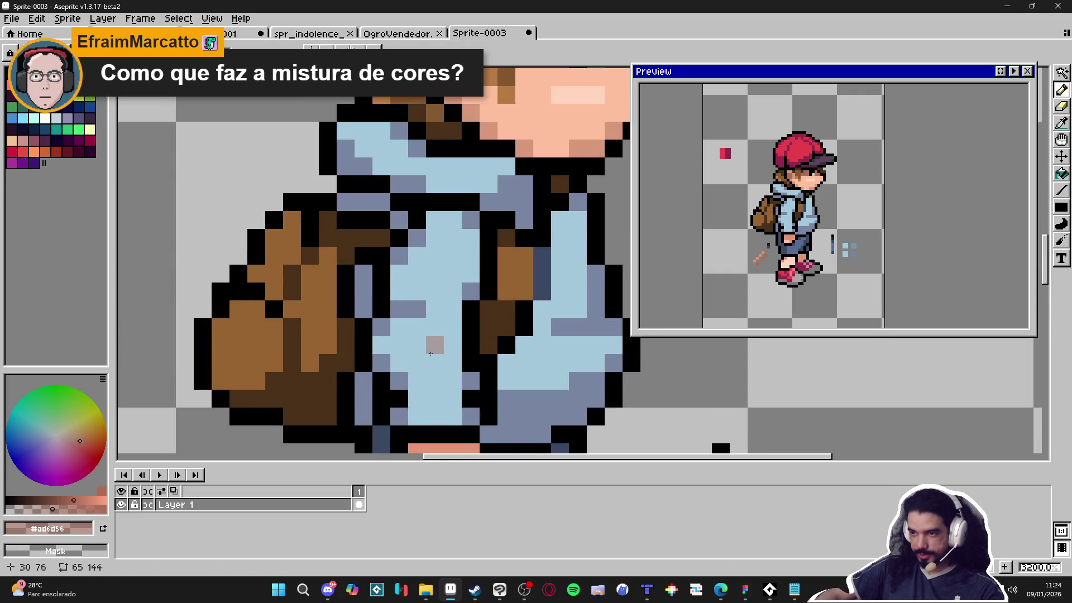
scroll(389, 349, down, 4)
drag(390, 349, 378, 309)
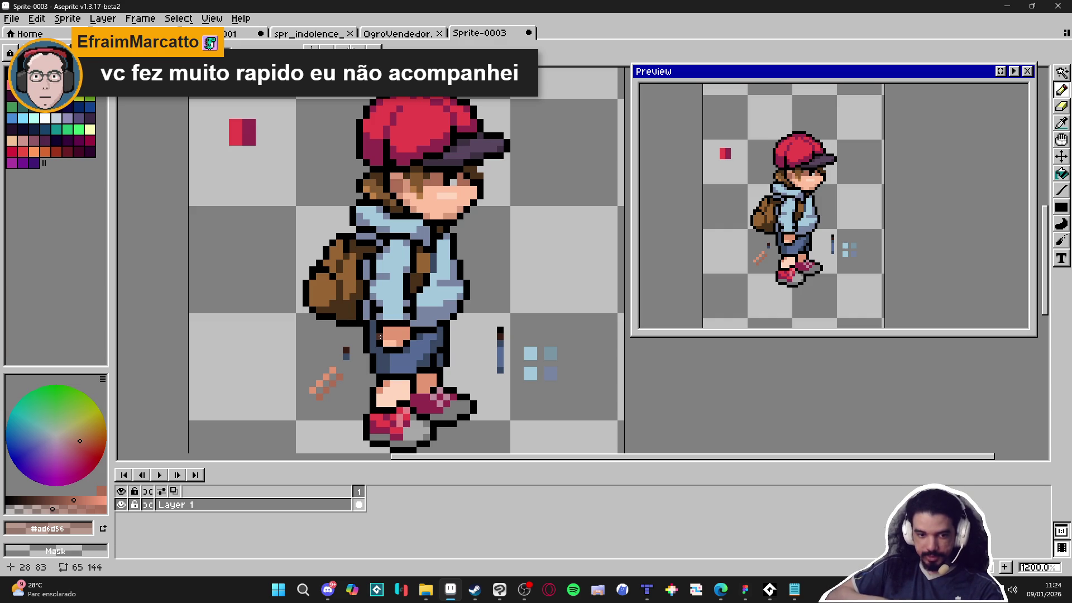
Sample the hoodie's grey-blue and light blue shades from the sprite.
scroll(437, 325, up, 1)
alt+click(437, 325)
scroll(476, 326, down, 3)
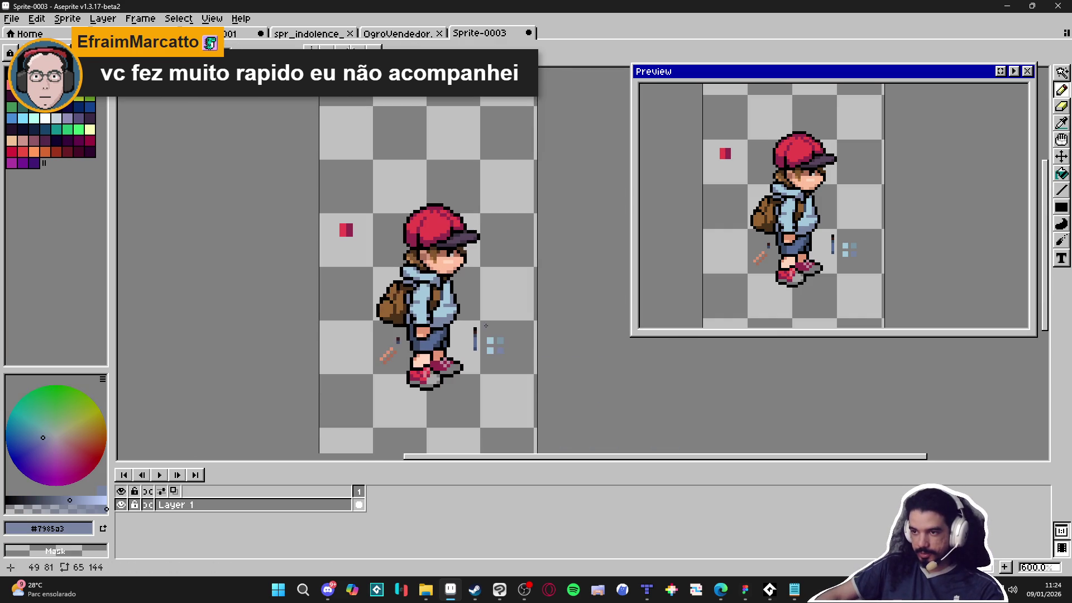
scroll(476, 325, up, 1)
scroll(444, 325, down, 1)
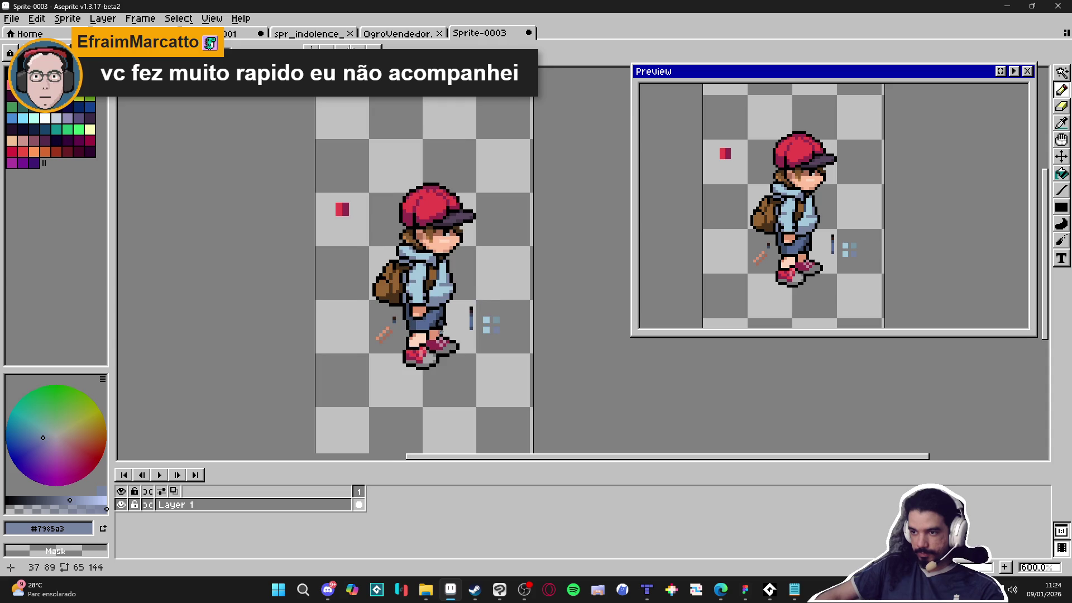
scroll(444, 325, up, 3)
scroll(448, 372, down, 3)
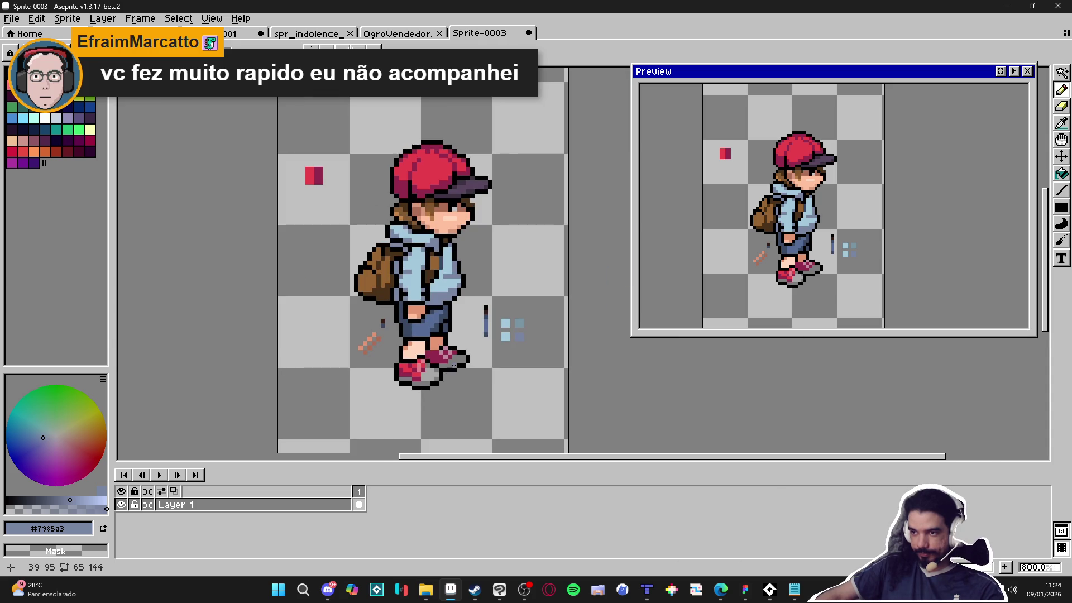
scroll(427, 247, up, 5)
alt+click(442, 234)
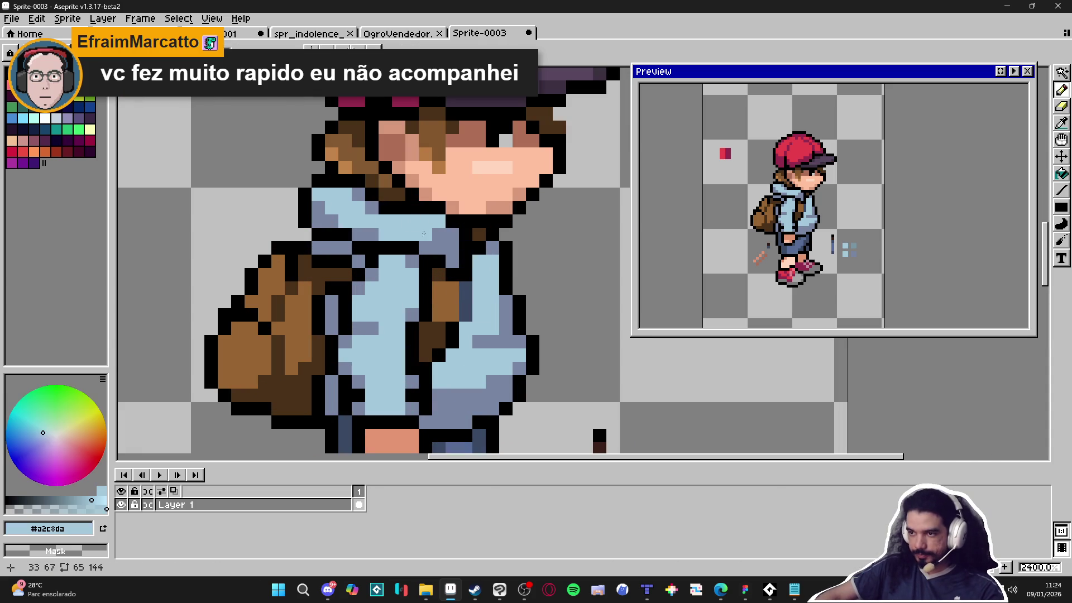
alt+click(385, 235)
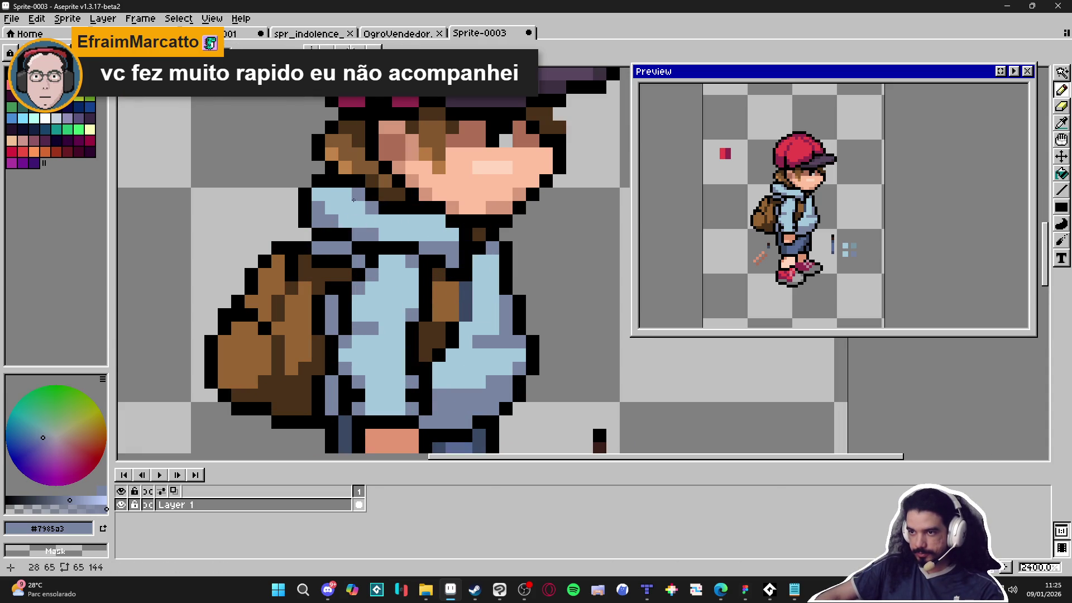
scroll(354, 197, down, 5)
scroll(414, 220, up, 4)
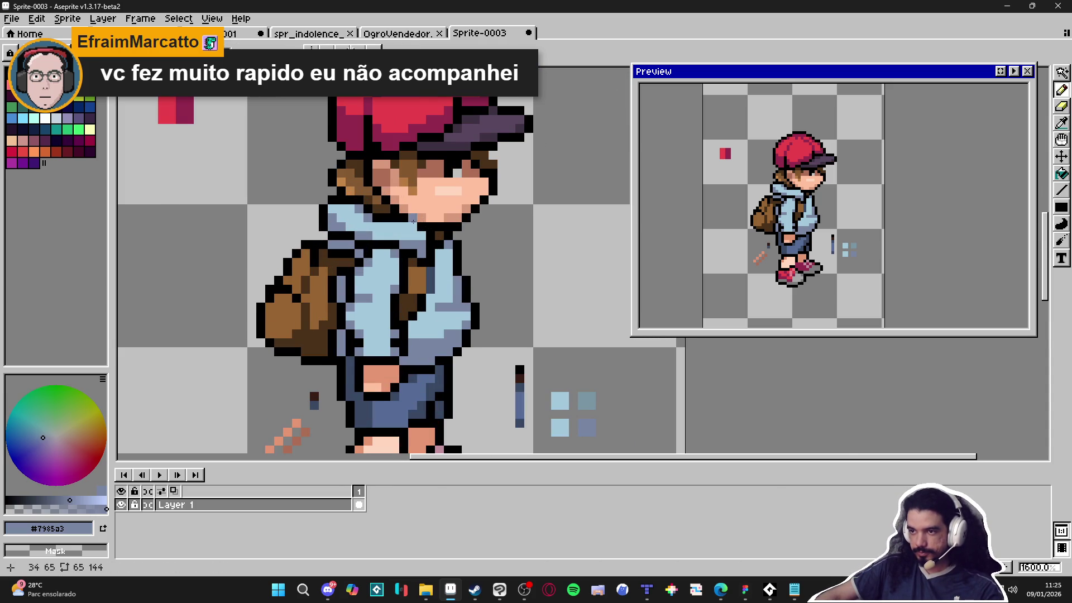
scroll(414, 226, down, 3)
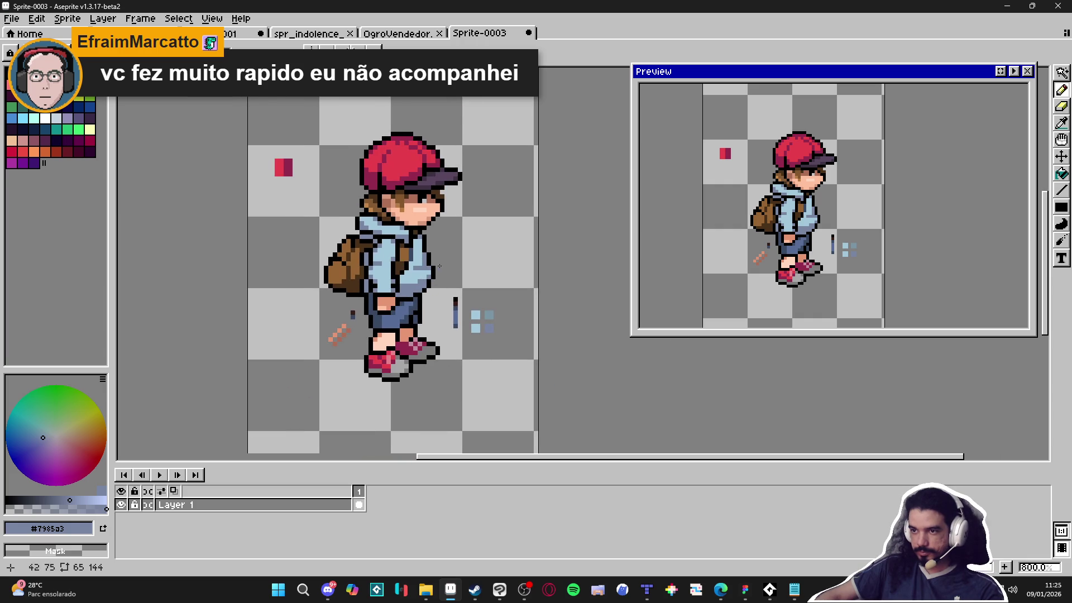
scroll(413, 201, up, 3)
Repaint four stray hair pixels in mid brown.
alt+click(456, 191)
click(458, 177)
click(444, 176)
click(445, 217)
click(431, 203)
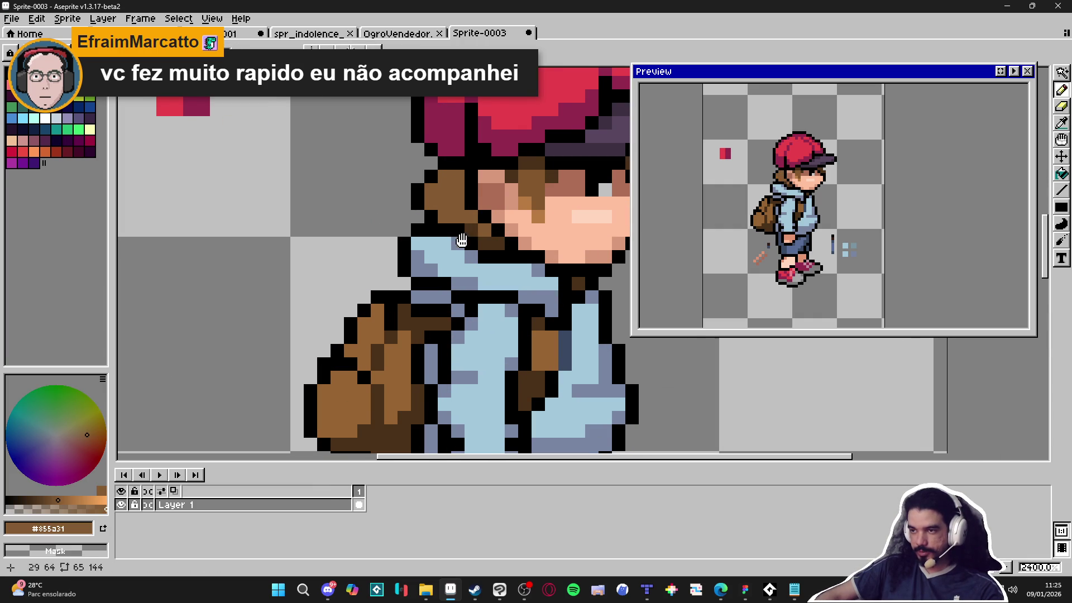
Darken the hair pixels near the neck with dark brown.
scroll(469, 237, down, 1)
scroll(537, 222, down, 1)
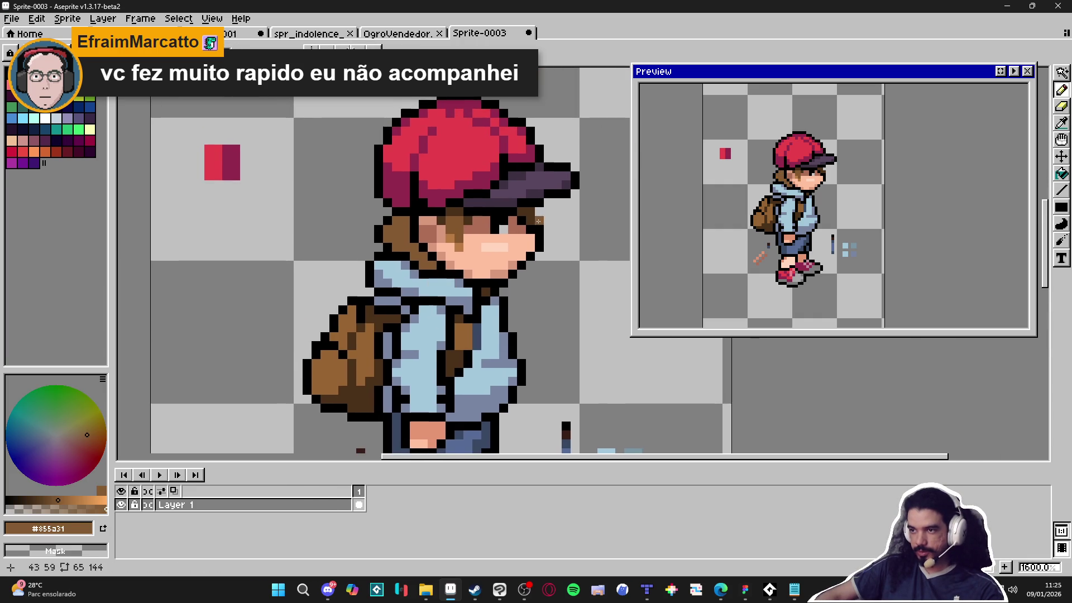
alt+click(392, 248)
drag(417, 256, 424, 257)
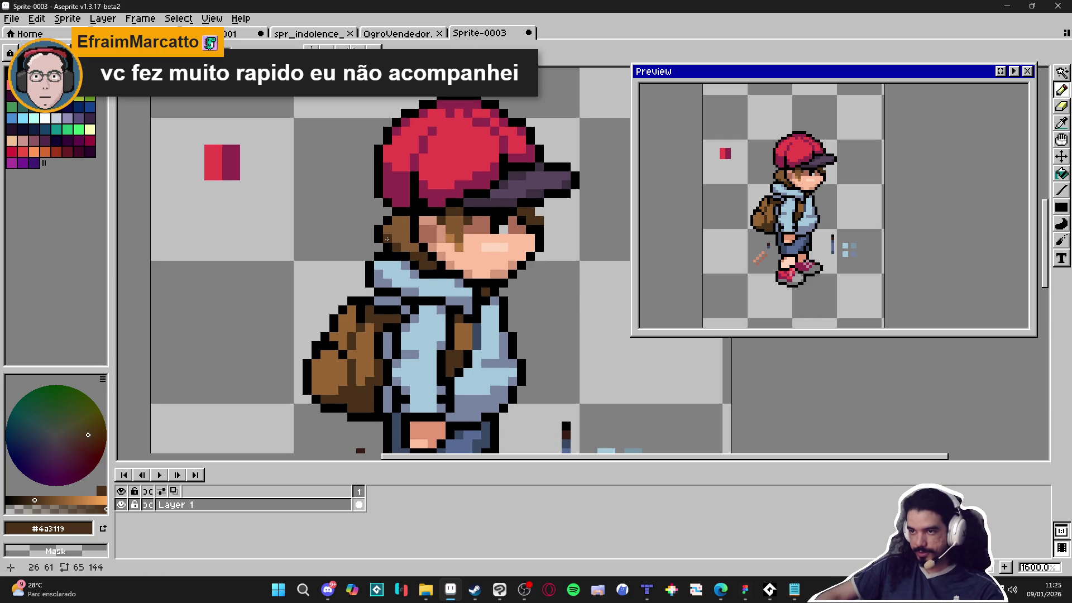
scroll(387, 239, down, 3)
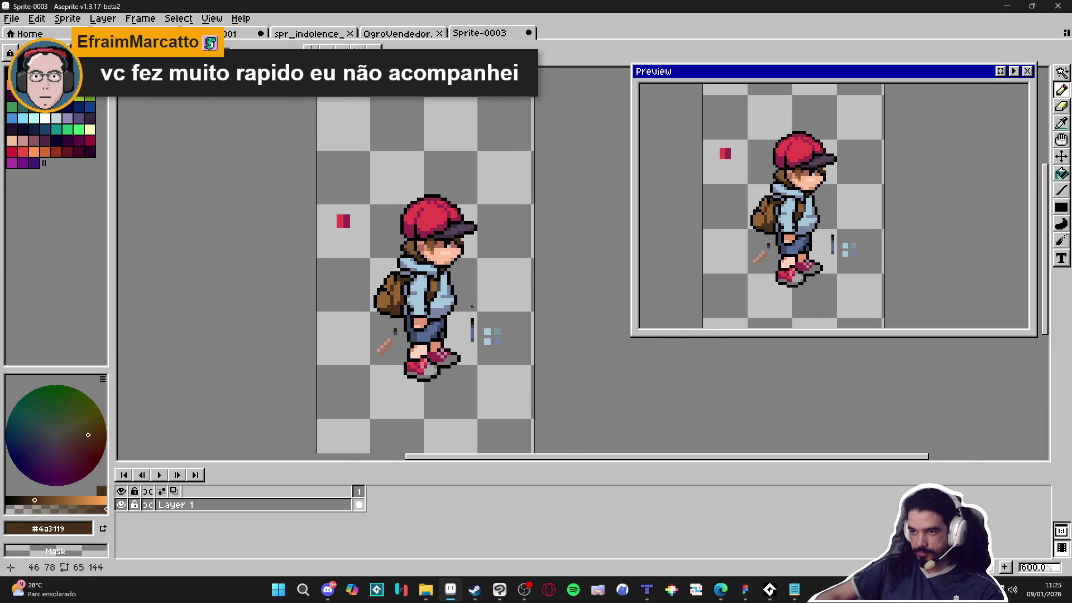
scroll(456, 303, right, 1)
scroll(474, 316, left, 2)
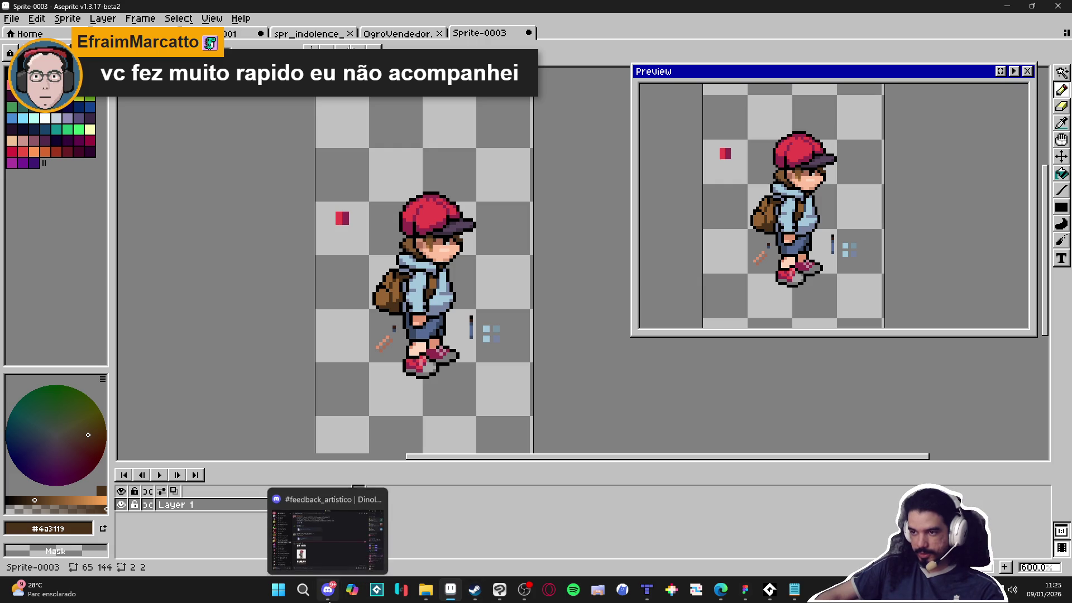
Create a new 720x1600 sprite via File > New.
click(11, 18)
click(15, 31)
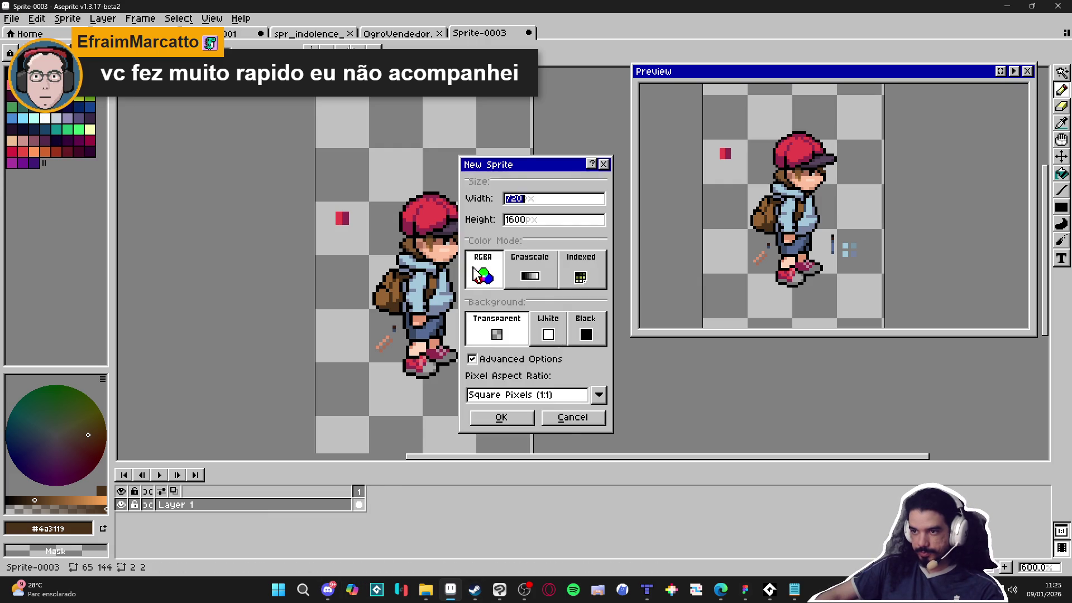
click(500, 417)
Dock Sprite-0004 as a left split beside Sprite-0003 and nudge the preview window.
drag(598, 33, 125, 263)
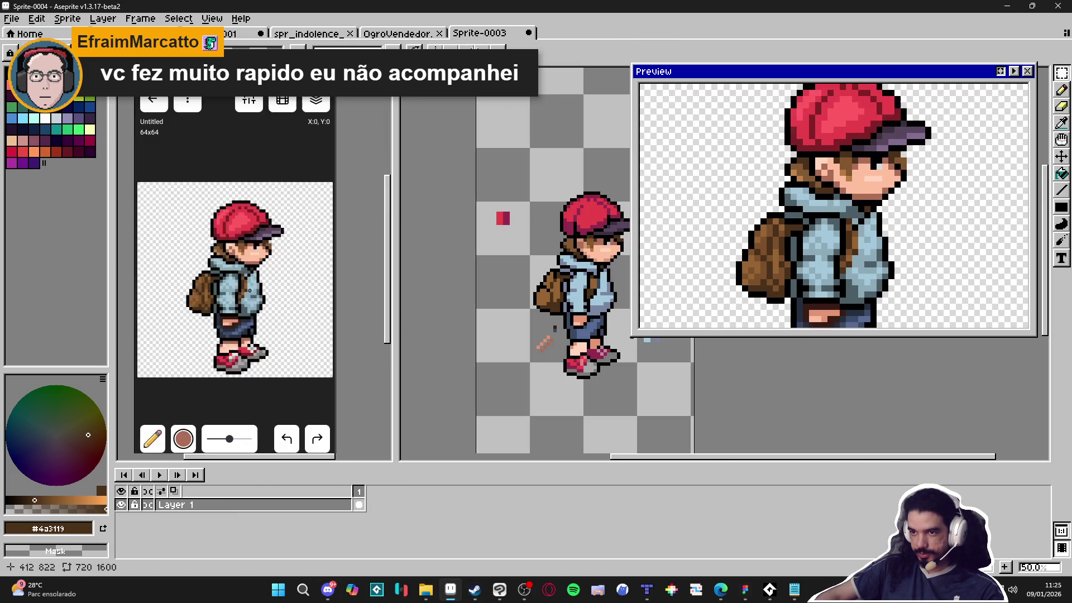
scroll(514, 317, up, 2)
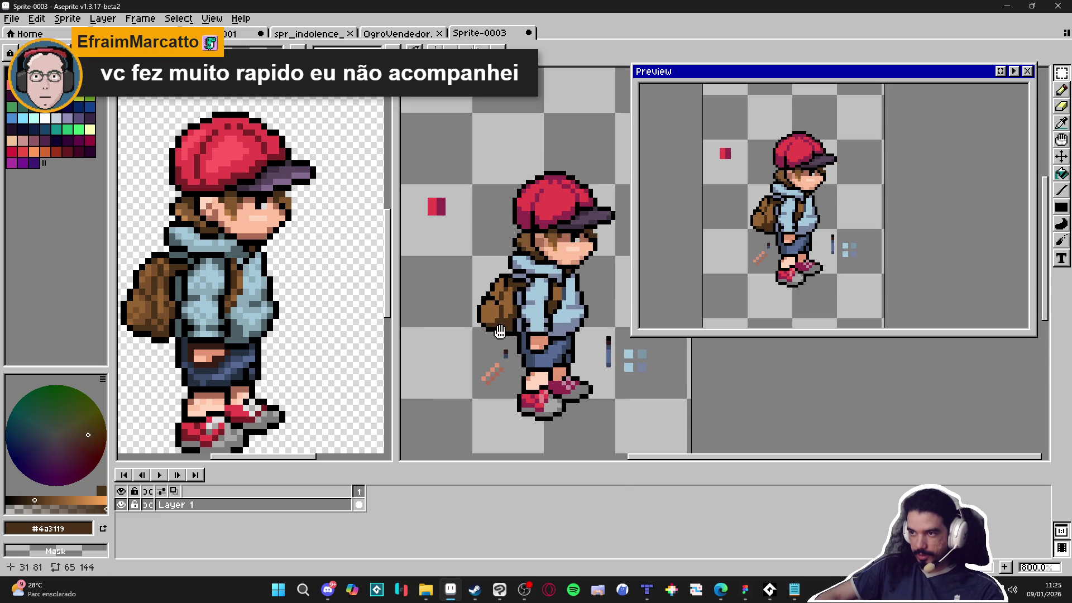
scroll(296, 296, down, 2)
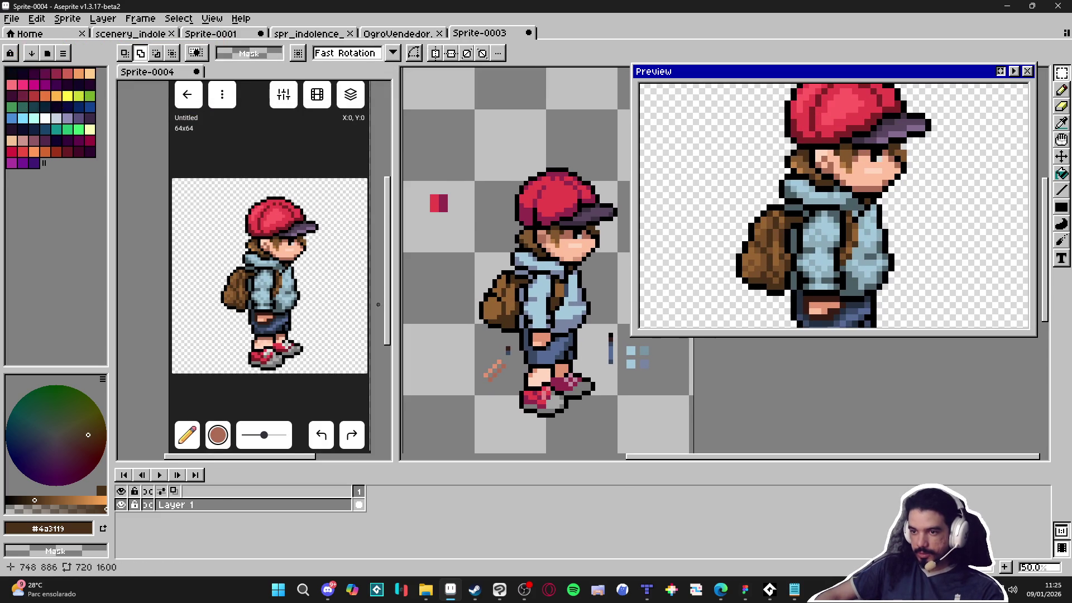
click(558, 267)
mouse_move(732, 75)
mouse_down()
mouse_move(838, 71)
mouse_move(735, 59)
mouse_move(754, 56)
mouse_up()
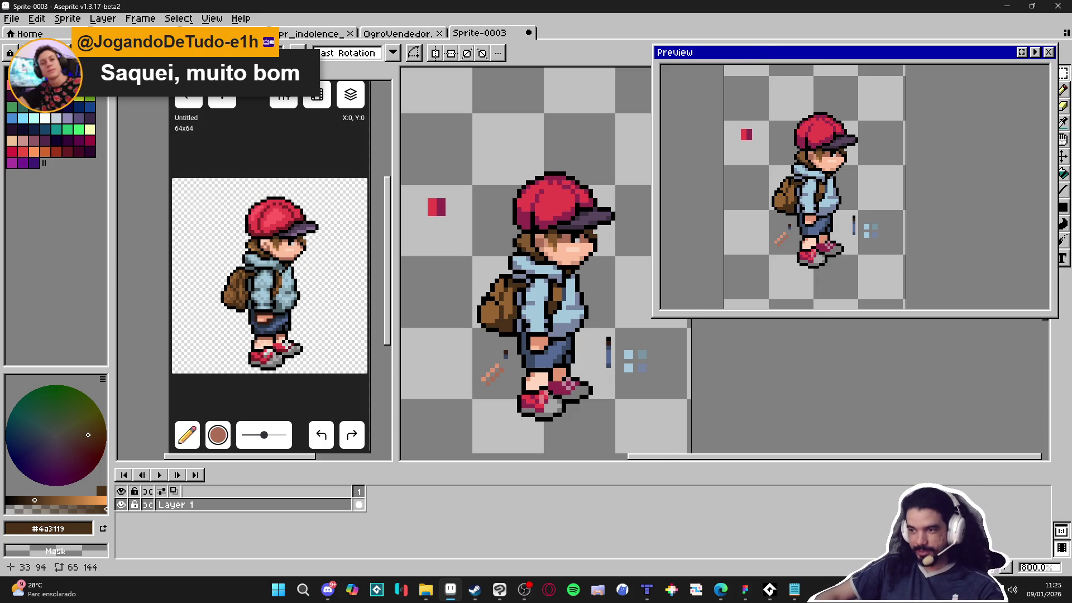
Draw a #6e5c51 brown line along the top outline of the hand.
scroll(496, 403, up, 5)
alt+click(495, 403)
click(49, 509)
click(519, 364)
drag(521, 365, 484, 366)
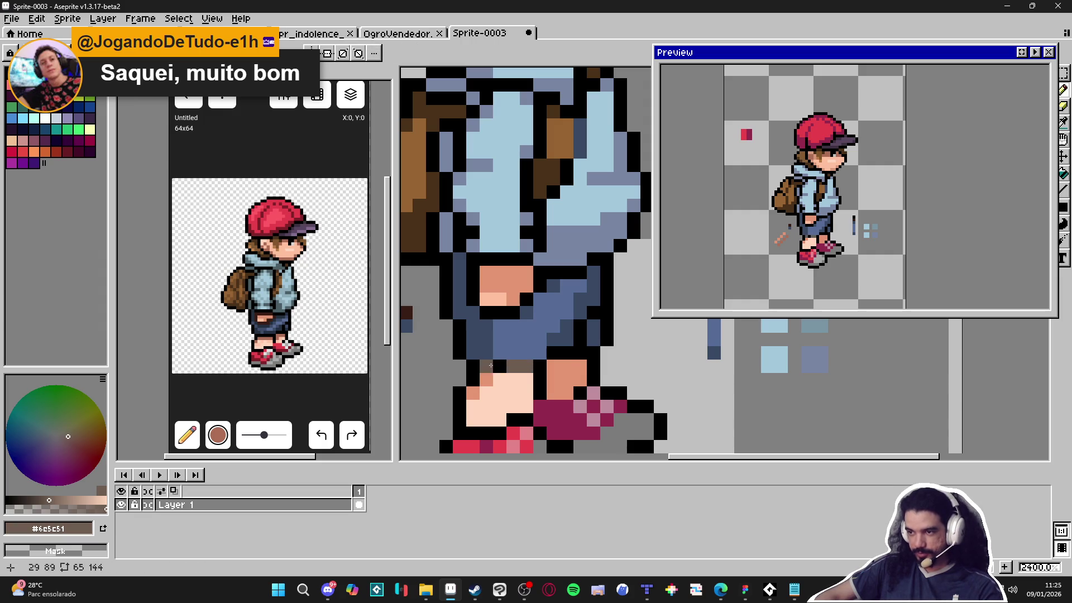
Restore one hand pixel to light skin and paint a black pixel near the hand.
scroll(567, 355, down, 5)
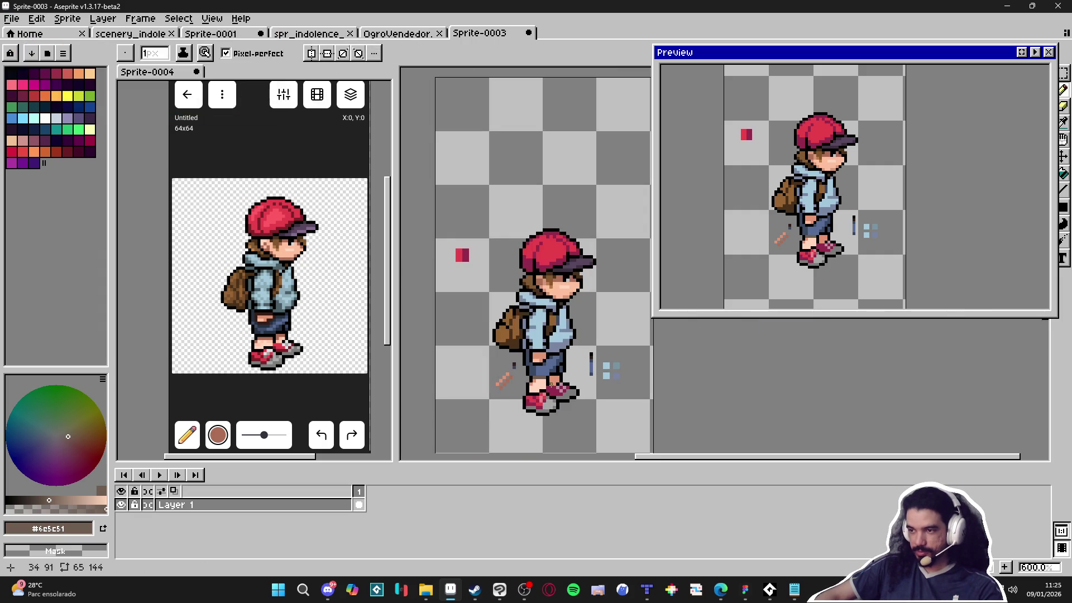
scroll(537, 365, up, 7)
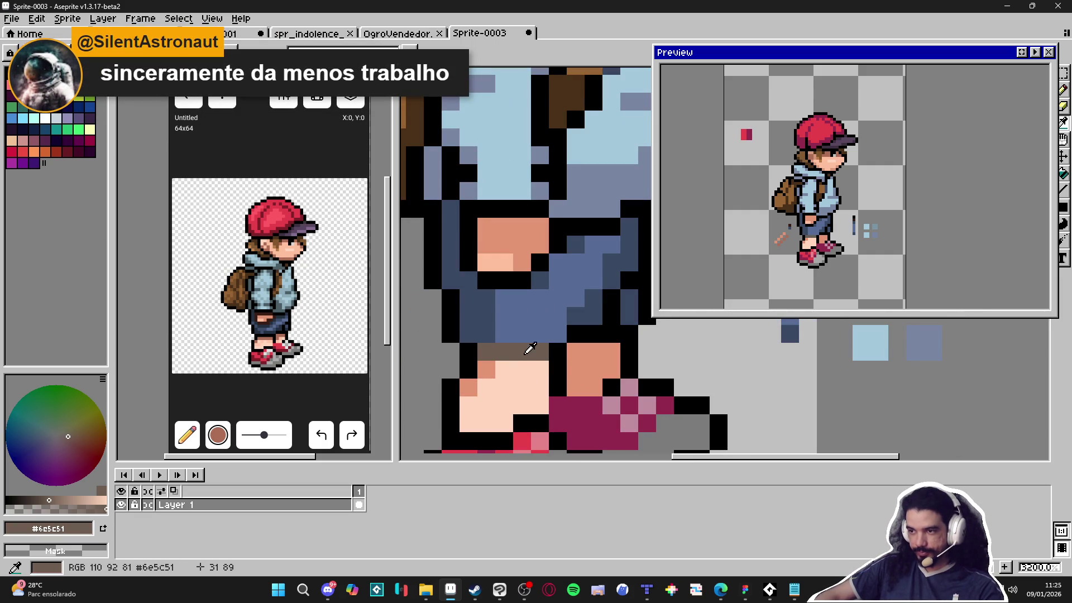
alt+click(514, 364)
click(525, 354)
alt+click(557, 352)
click(486, 352)
Adjust the black colour's opacity, lowering it to 93 and then raising it to 133.
scroll(580, 412, down, 3)
scroll(533, 392, down, 3)
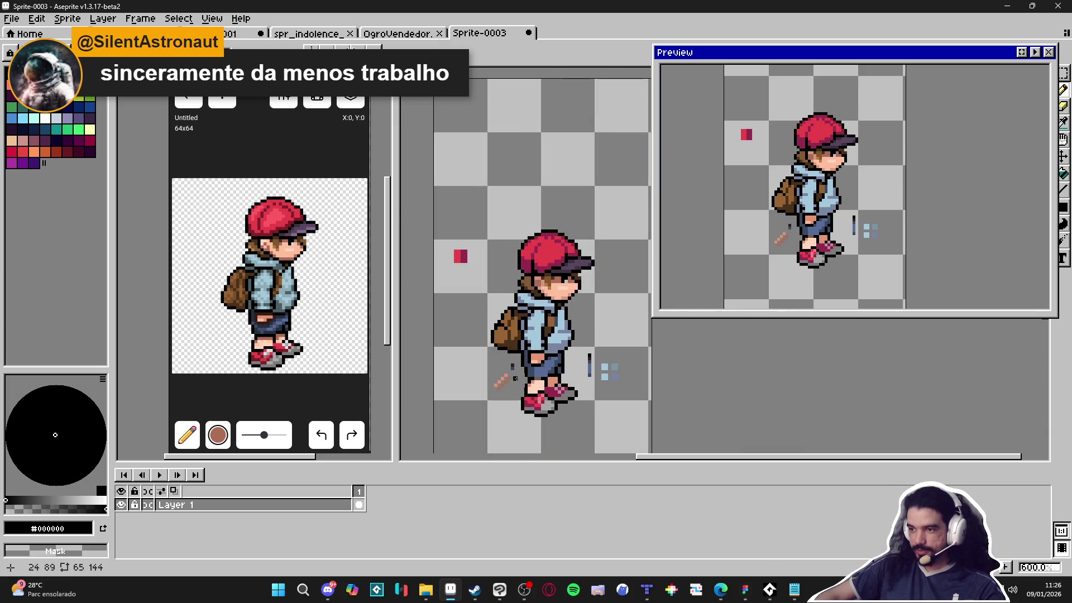
scroll(516, 379, up, 3)
scroll(536, 379, down, 3)
scroll(557, 380, up, 1)
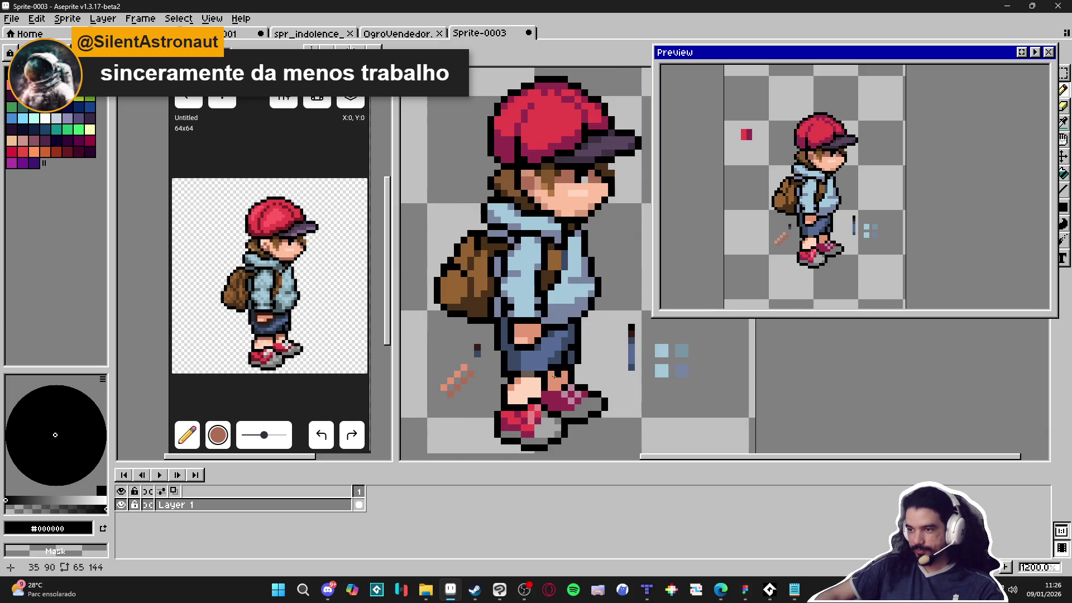
scroll(550, 372, down, 3)
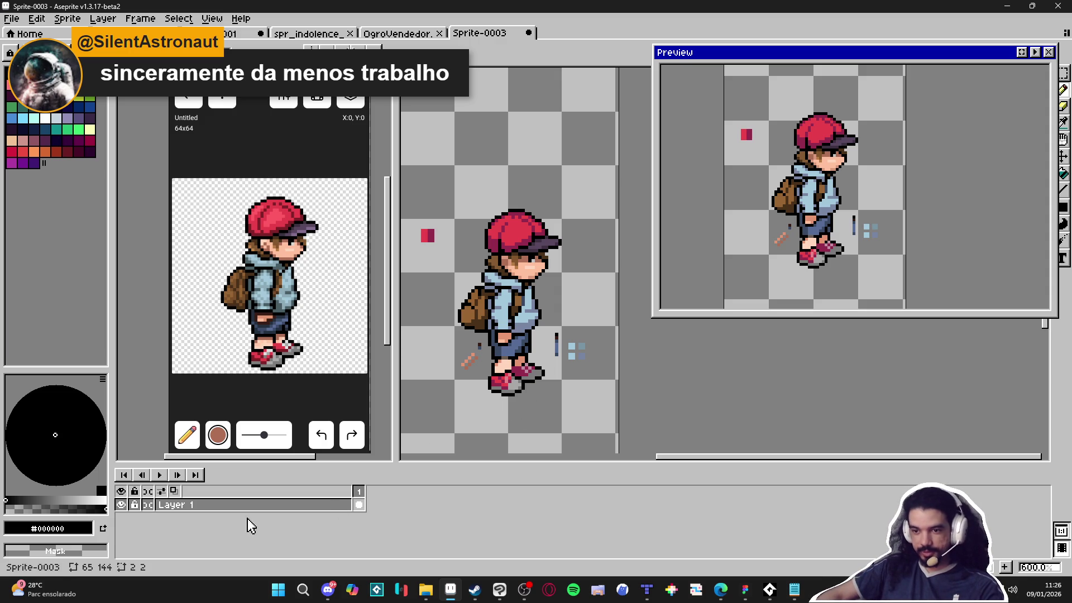
click(52, 509)
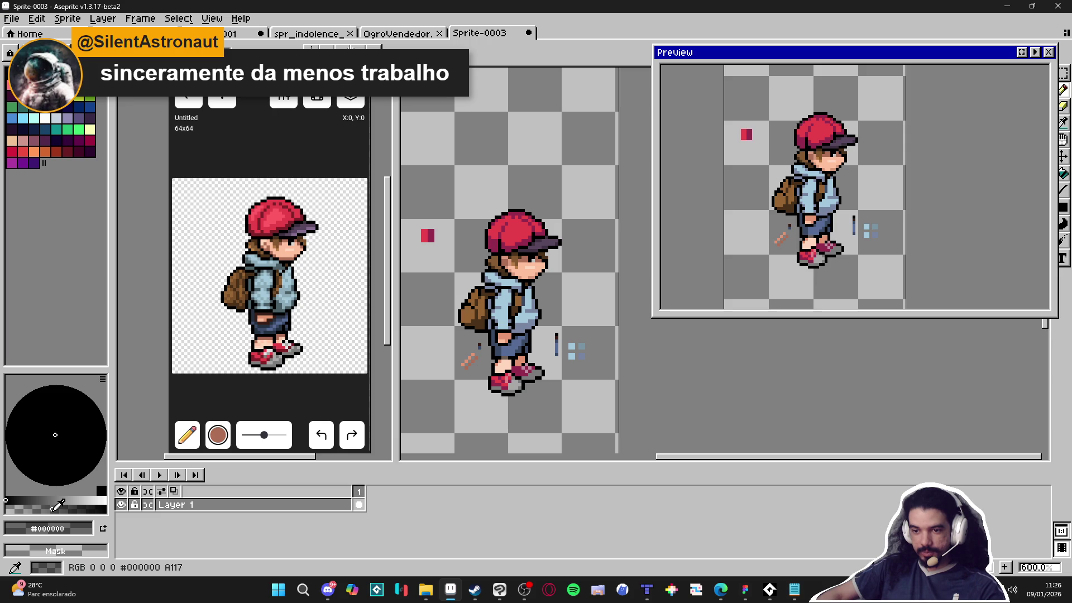
click(42, 509)
mouse_move(51, 508)
mouse_down()
mouse_move(67, 508)
mouse_move(47, 508)
mouse_up()
Recentre the sprite, zoom the reference out, and draw a short dark-brown diagonal beside the backpack.
scroll(594, 292, up, 10)
scroll(594, 292, down, 6)
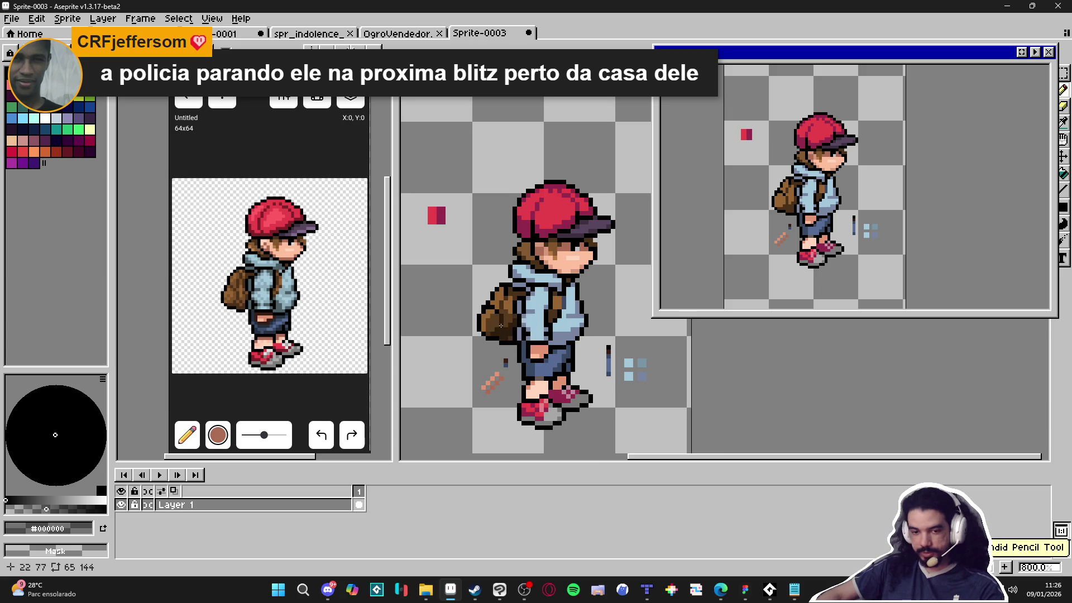
drag(501, 326, 536, 333)
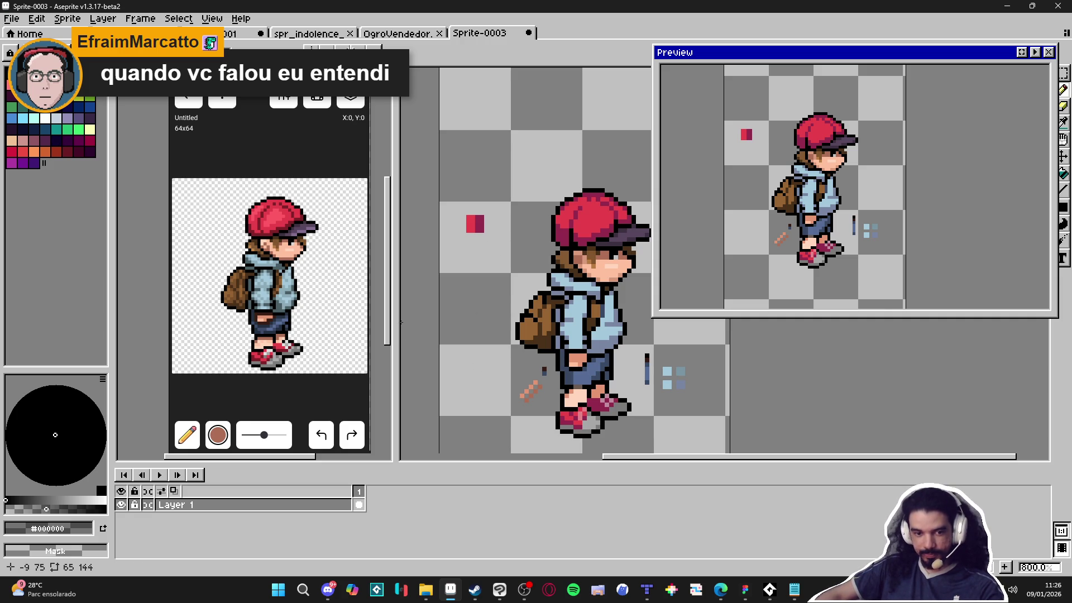
scroll(505, 337, down, 2)
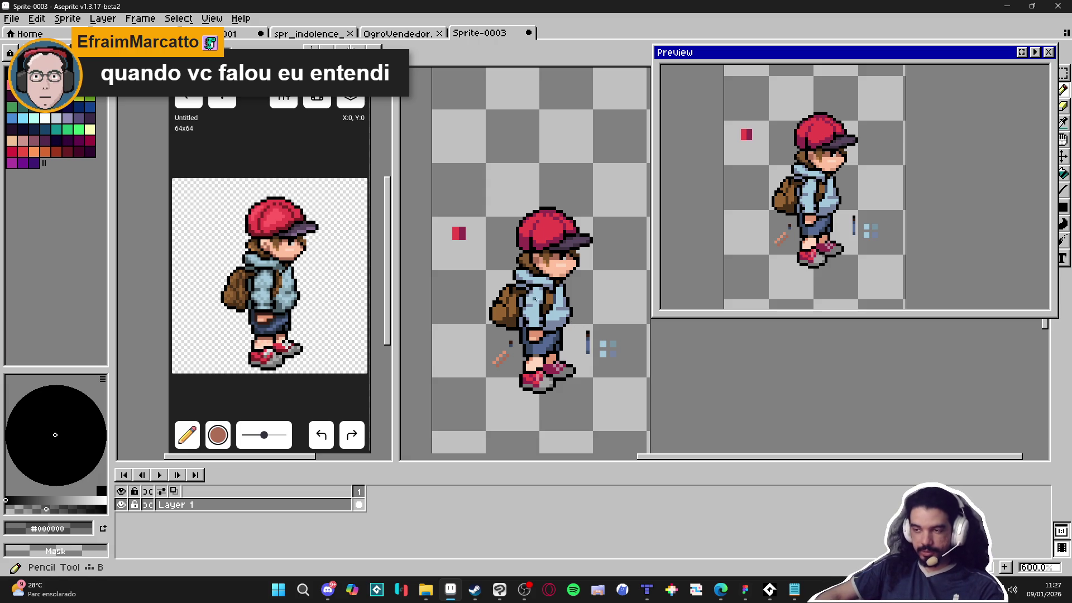
scroll(529, 301, up, 3)
scroll(272, 292, up, 2)
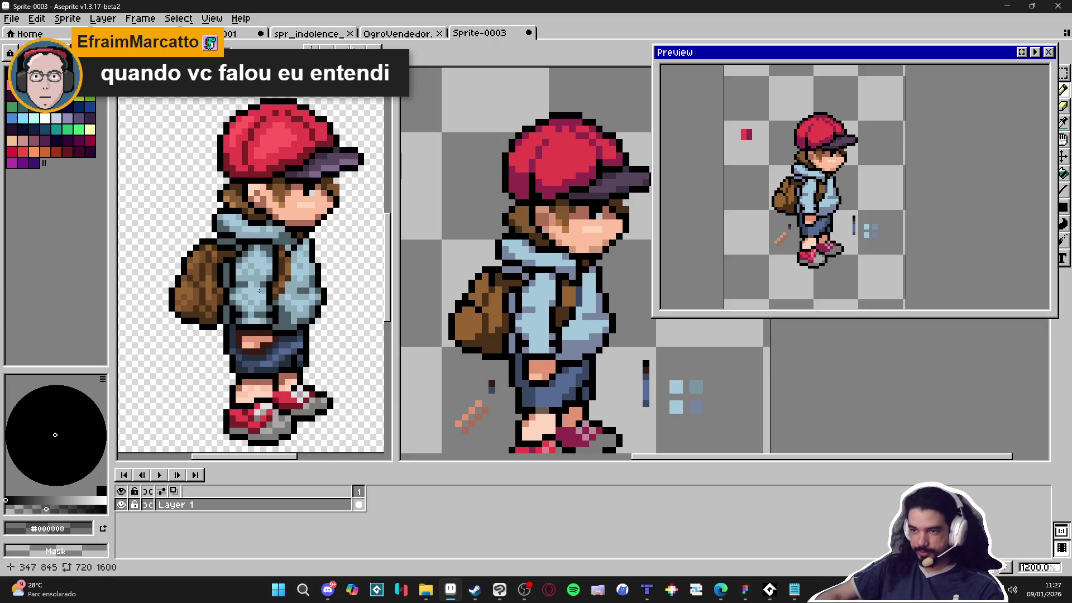
key(minus)
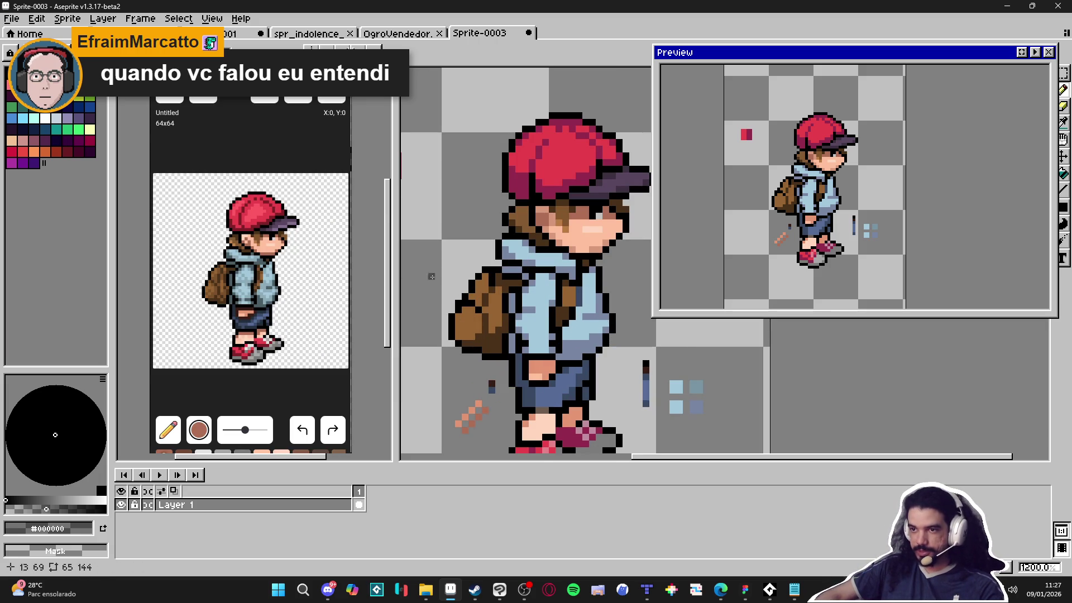
scroll(445, 277, up, 2)
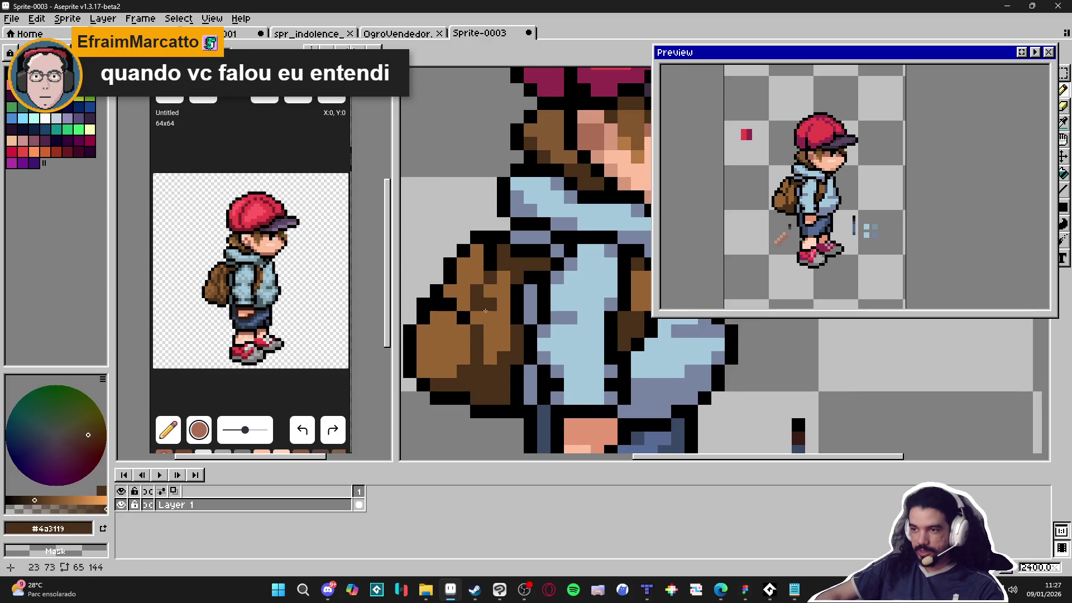
drag(556, 244, 428, 152)
Start the dark-brown checker swatch with a diagonal and alternating pixels around it.
drag(449, 291, 480, 315)
click(477, 291)
click(490, 305)
click(462, 278)
click(435, 280)
click(449, 265)
click(476, 265)
click(490, 278)
click(502, 280)
Extend the checker pattern upward, undoing misplaced pixels, and add a top-right dark pixel.
key(ctrl+z)
click(490, 251)
key(ctrl+z)
click(462, 251)
click(503, 251)
key(ctrl+z)
click(490, 251)
click(516, 278)
scroll(510, 276, down, 7)
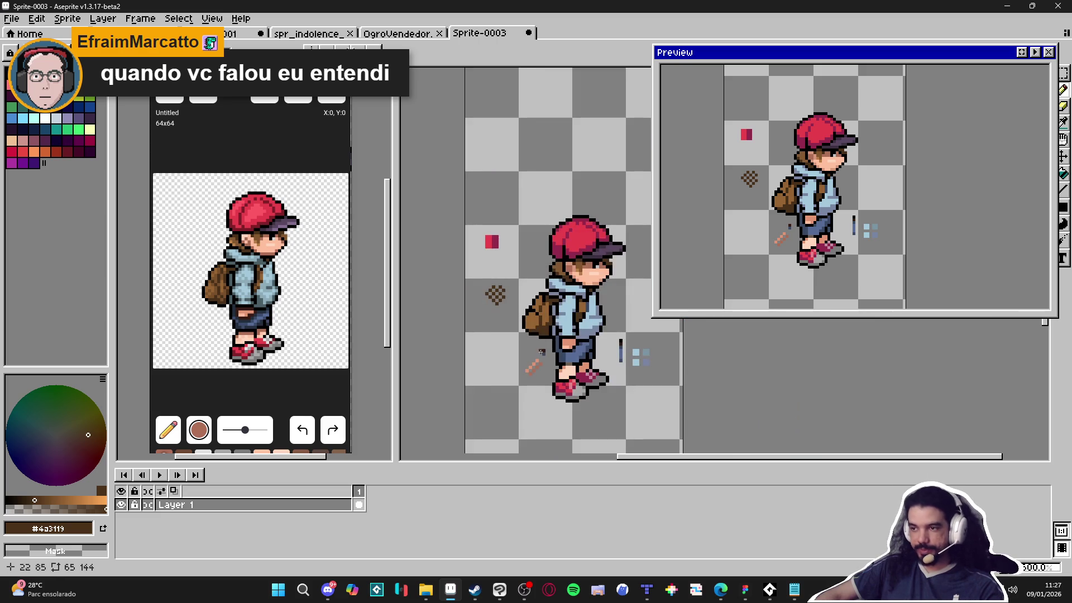
scroll(486, 302, up, 5)
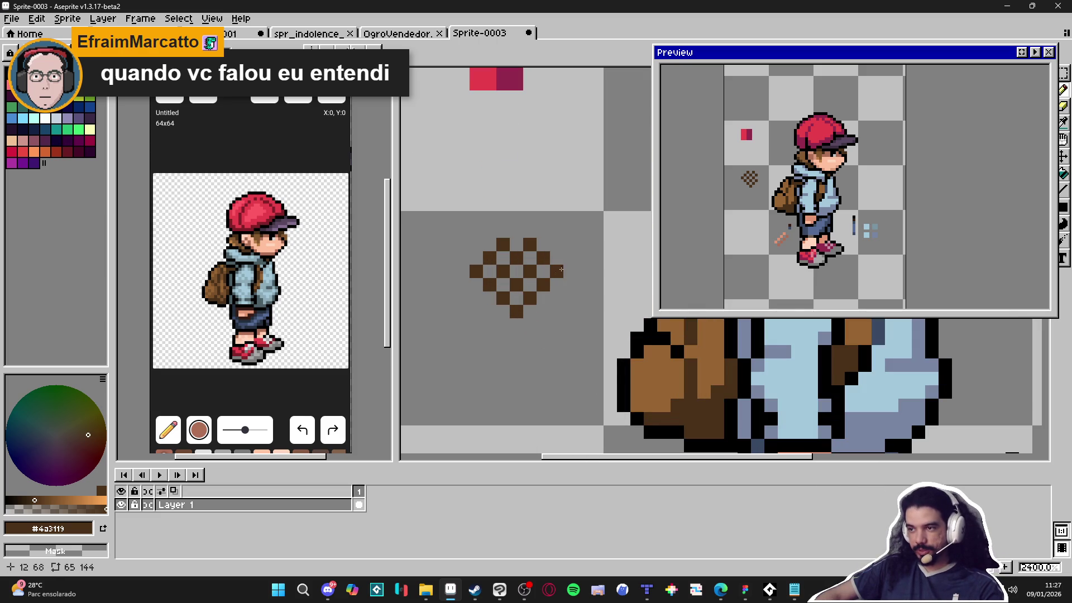
click(556, 245)
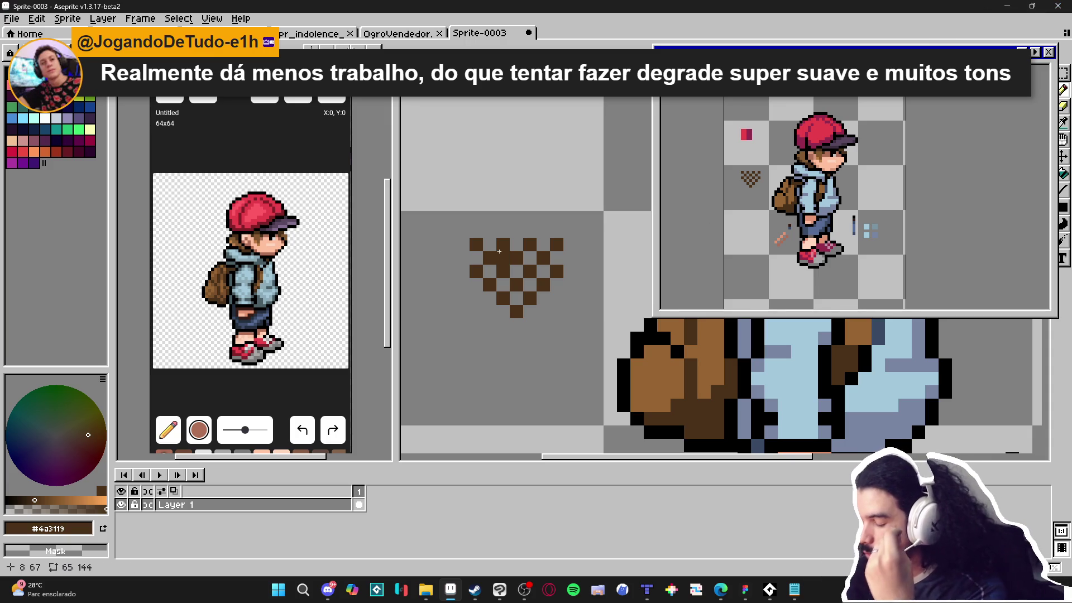
scroll(554, 244, down, 1)
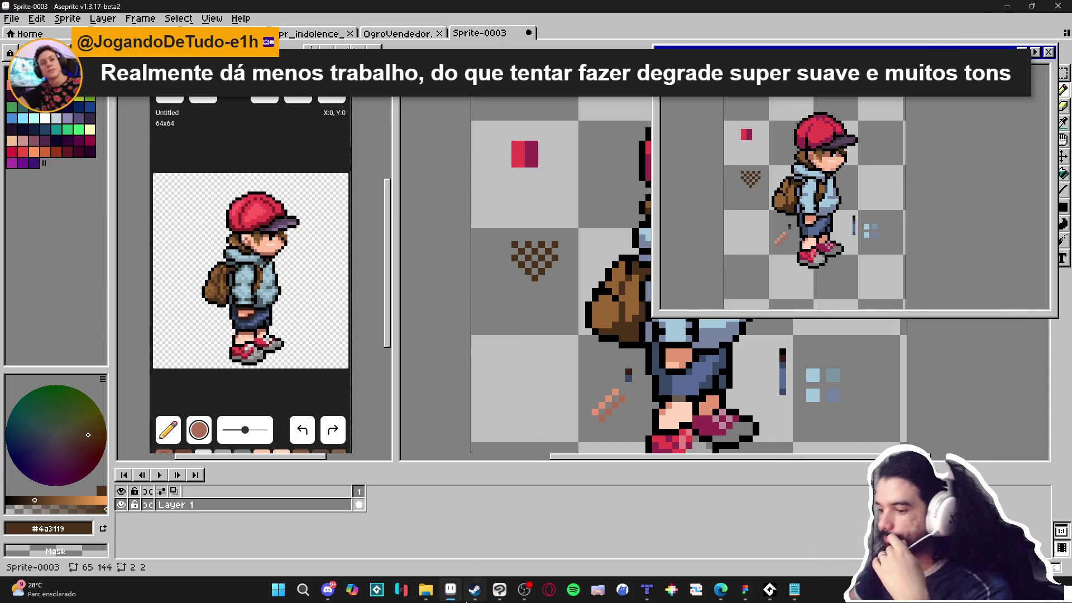
mouse_move(425, 589)
key(minus)
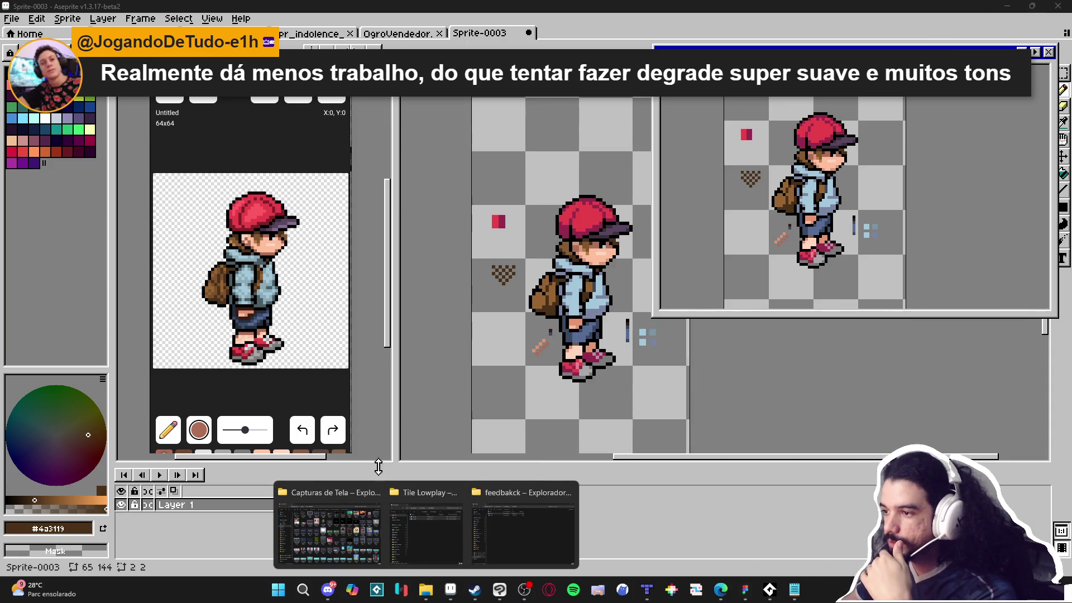
key(minus)
key(minus)
key(minus)
click(368, 514)
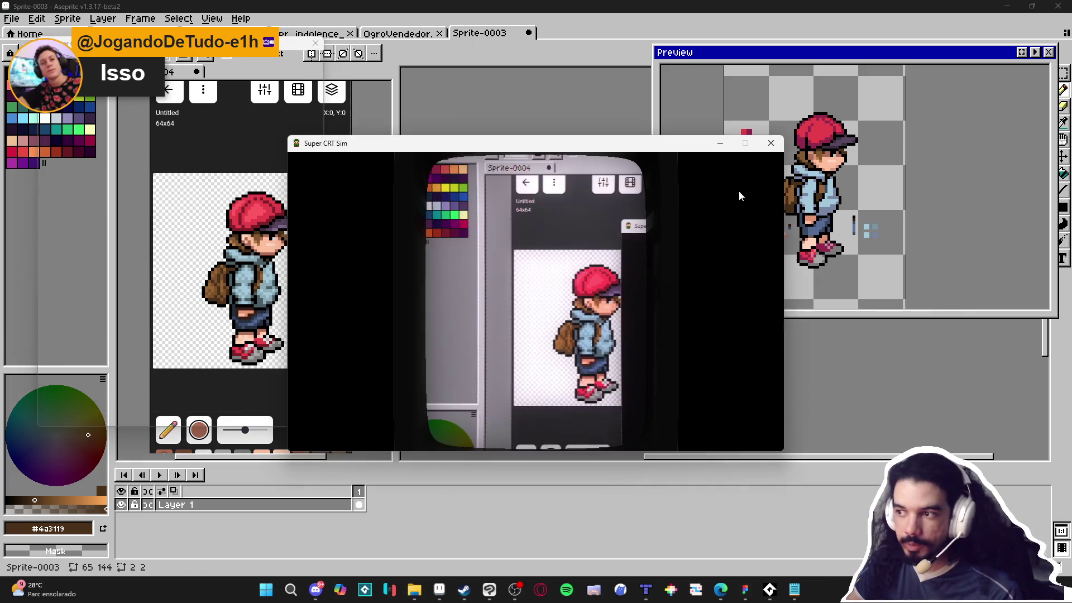
mouse_move(639, 153)
mouse_down()
mouse_move(78, 275)
mouse_move(3, 217)
mouse_up()
drag(550, 76, 546, 76)
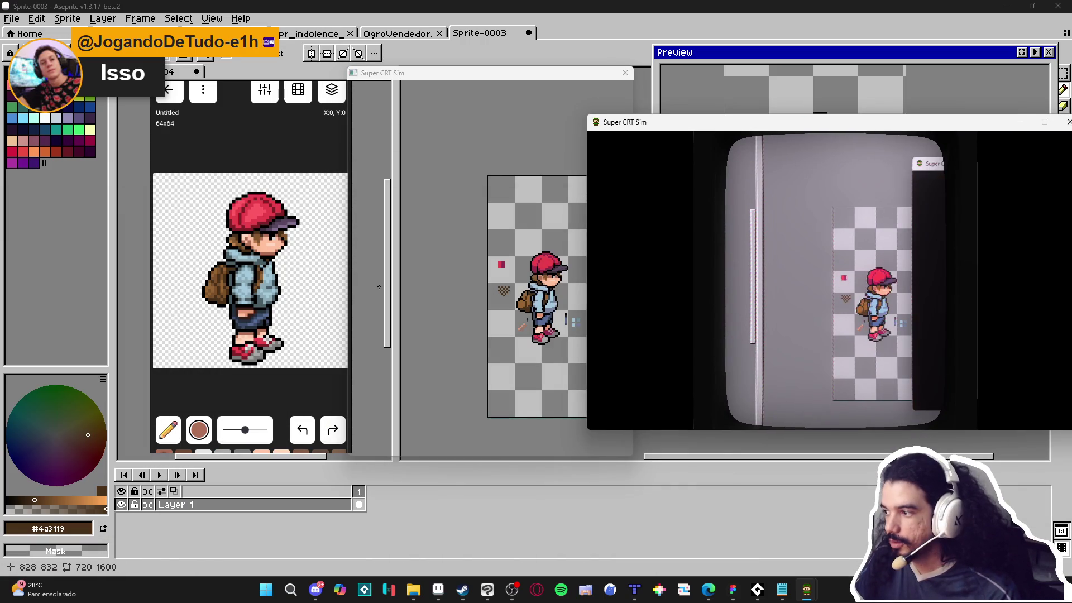
scroll(496, 278, down, 3)
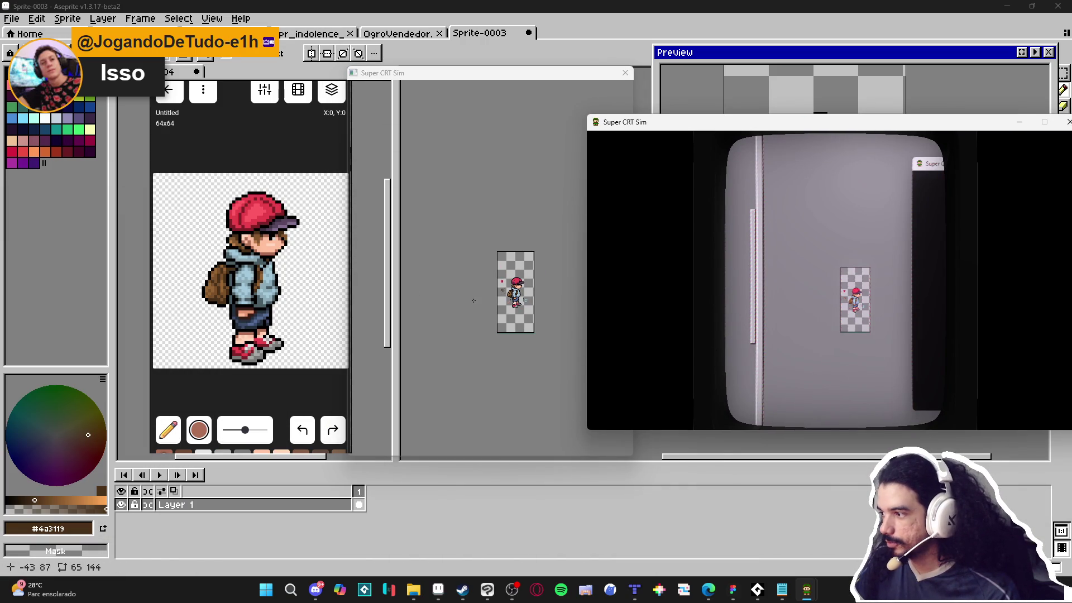
scroll(495, 279, up, 2)
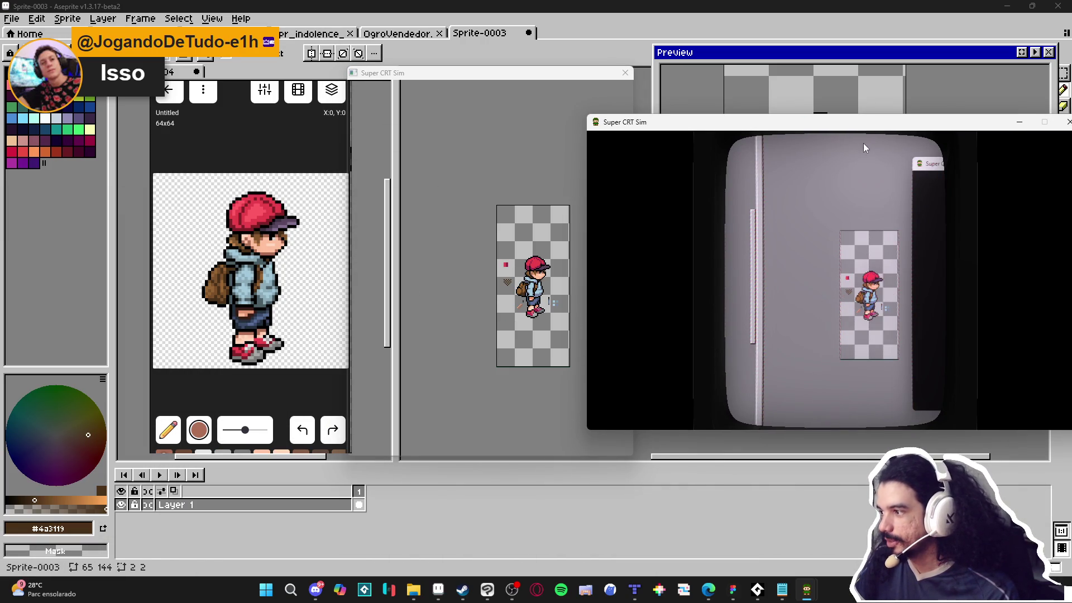
scroll(530, 284, up, 1)
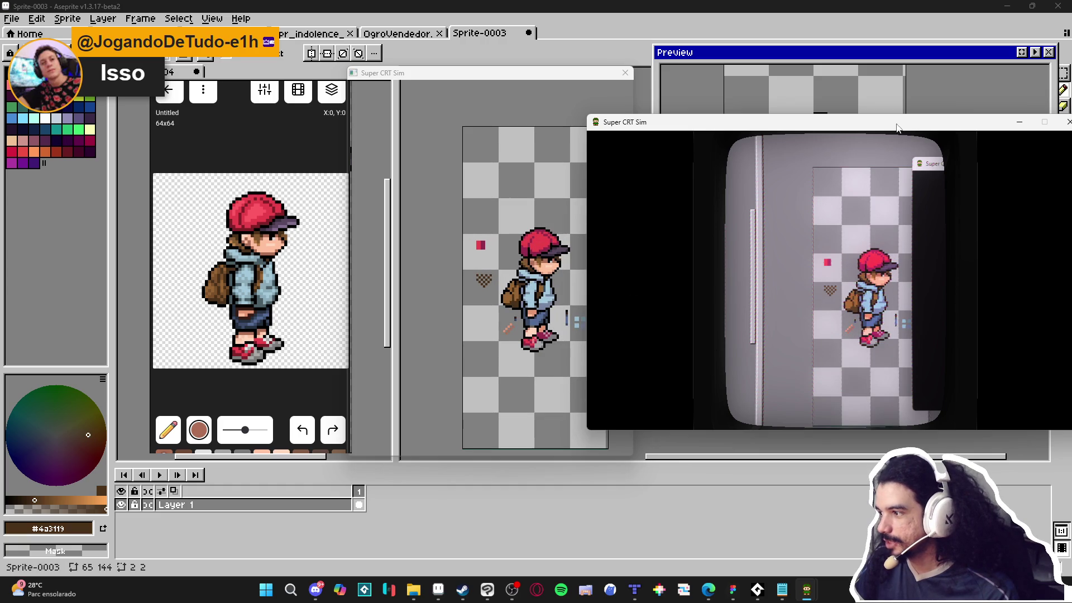
drag(898, 128, 611, 156)
click(783, 150)
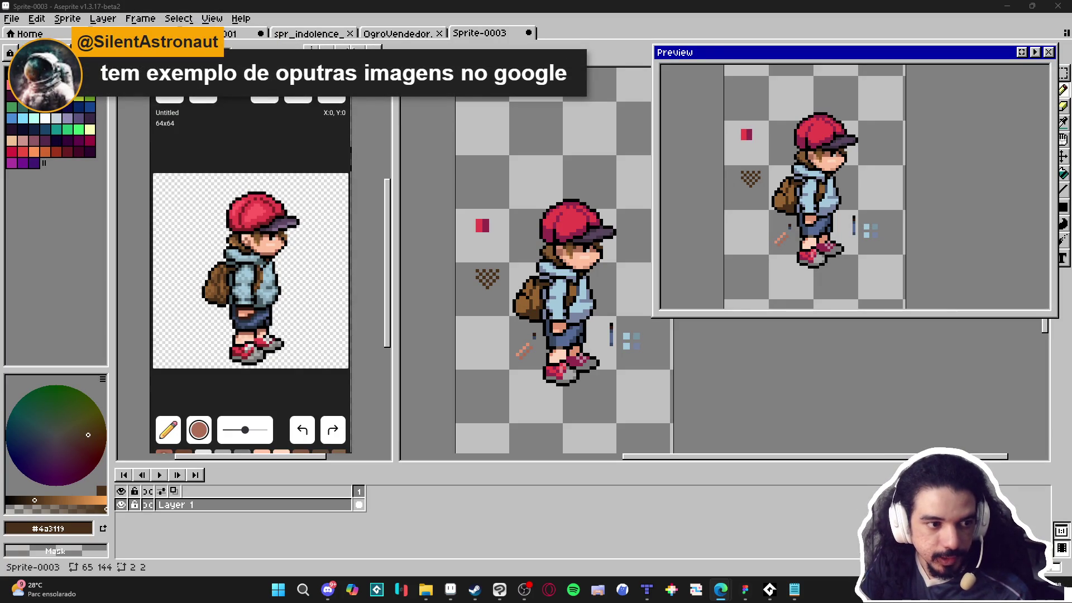
key(alt+Tab)
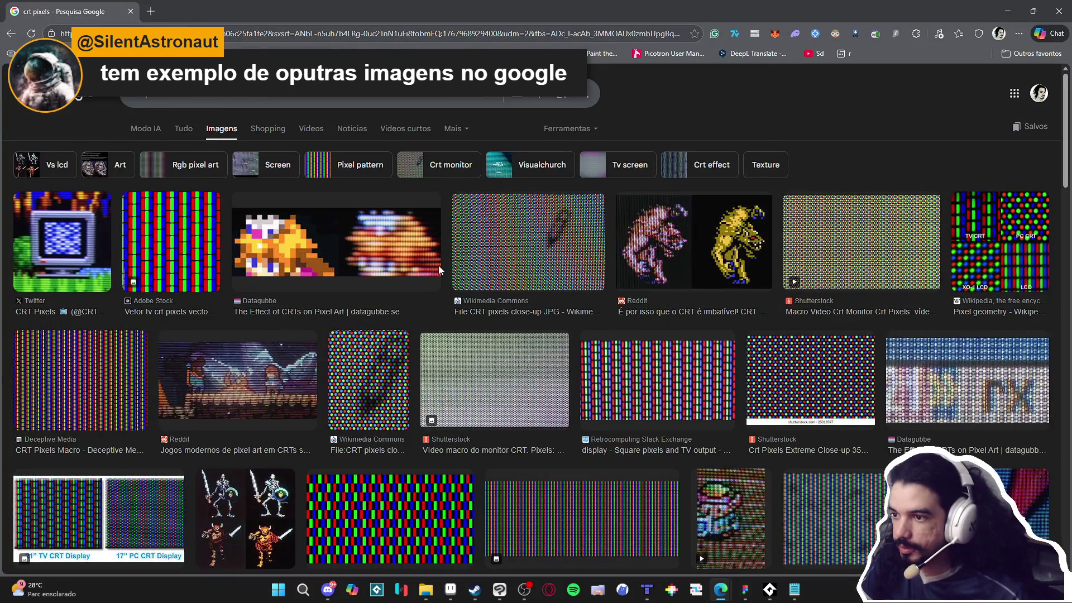
click(405, 255)
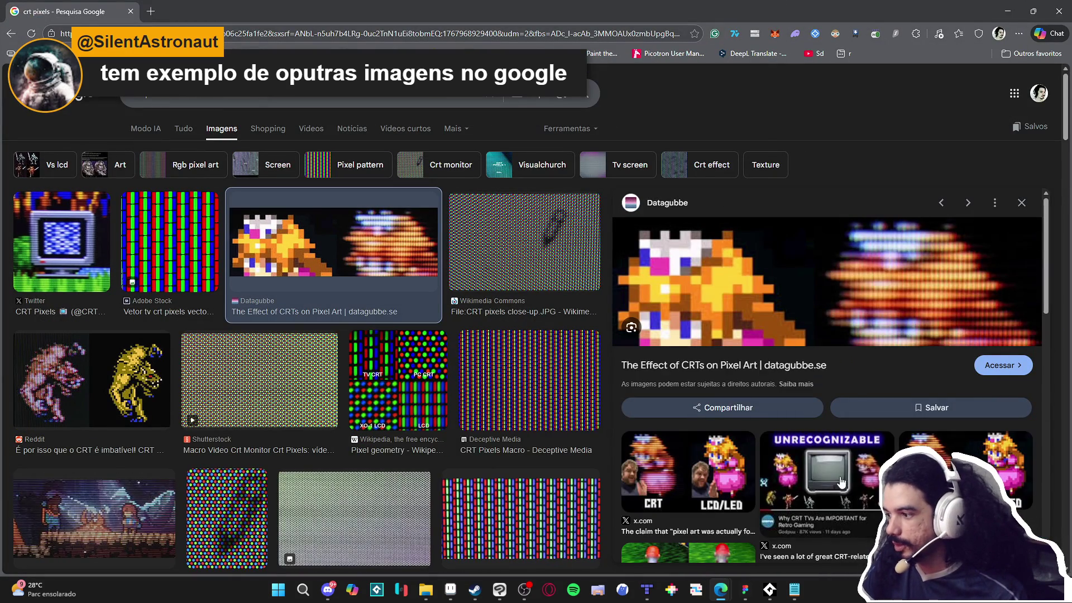
click(840, 481)
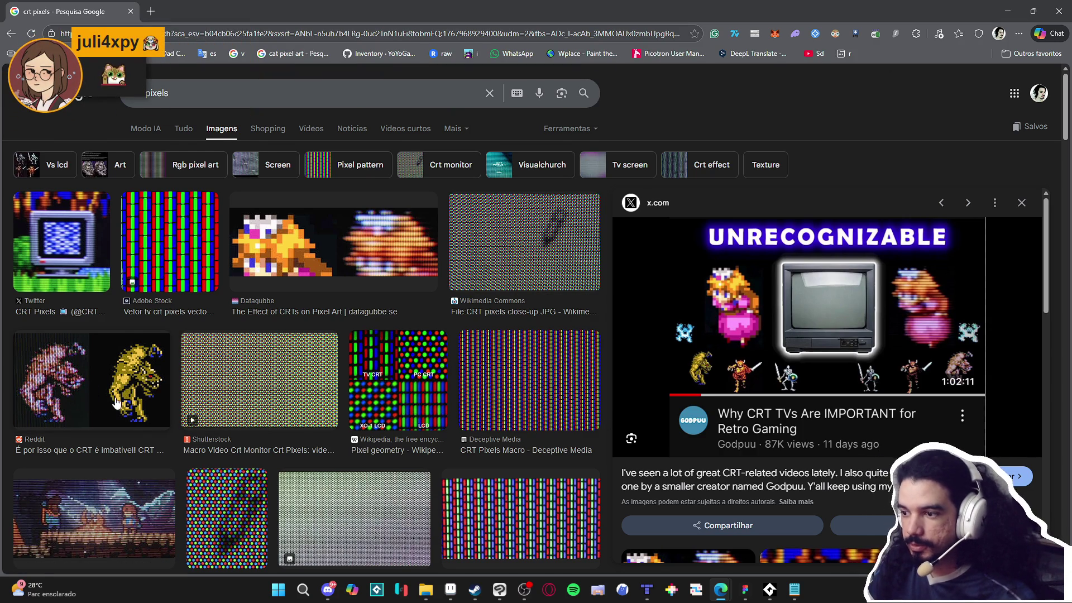
scroll(112, 404, down, 3)
scroll(145, 410, down, 5)
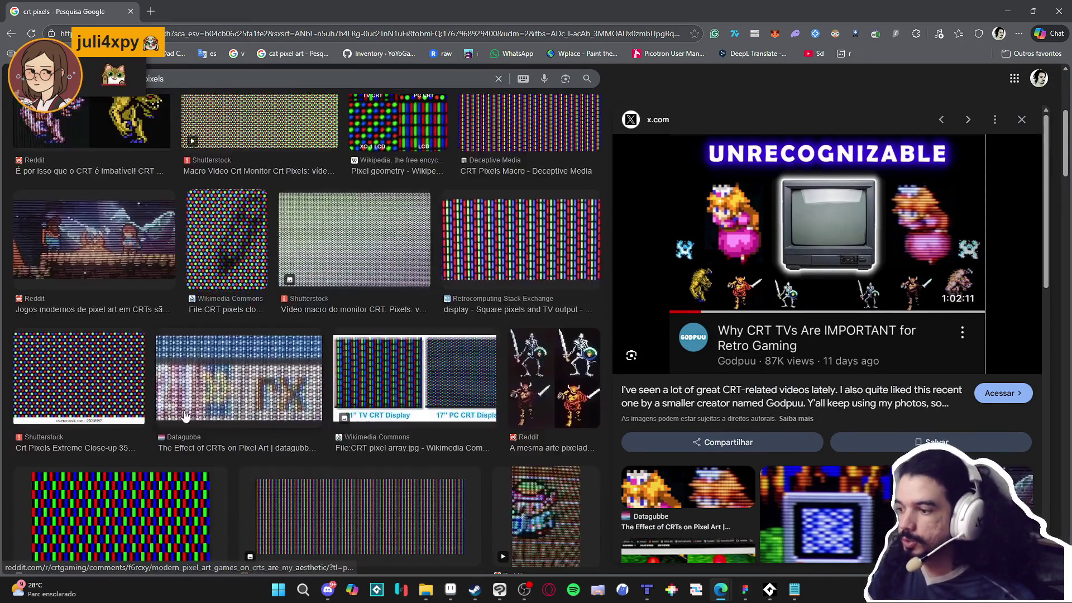
scroll(190, 414, up, 10)
scroll(240, 408, down, 5)
scroll(293, 396, up, 5)
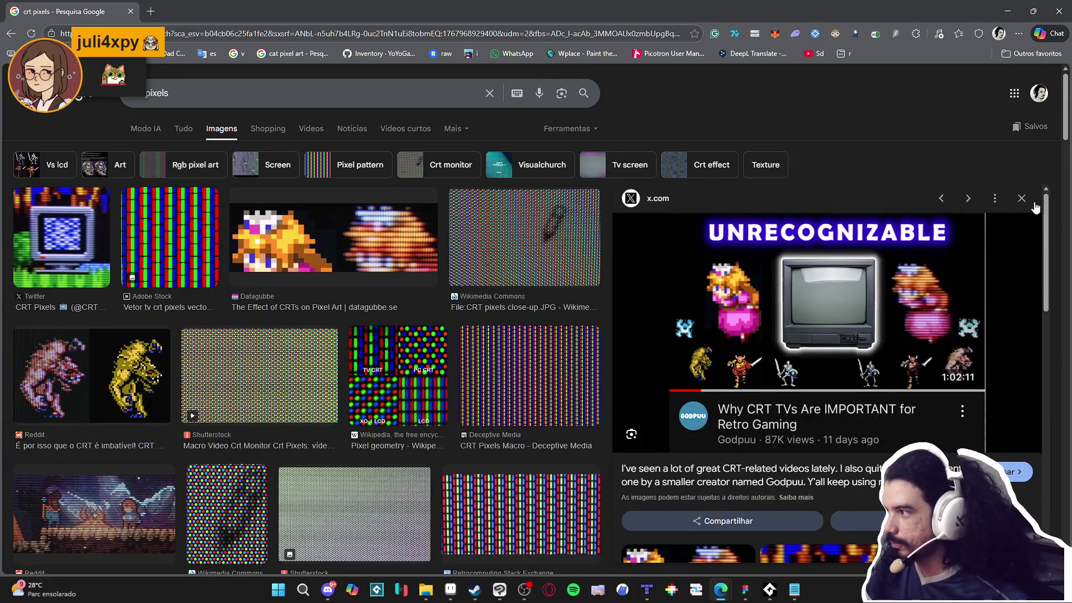
click(1022, 198)
scroll(767, 317, down, 10)
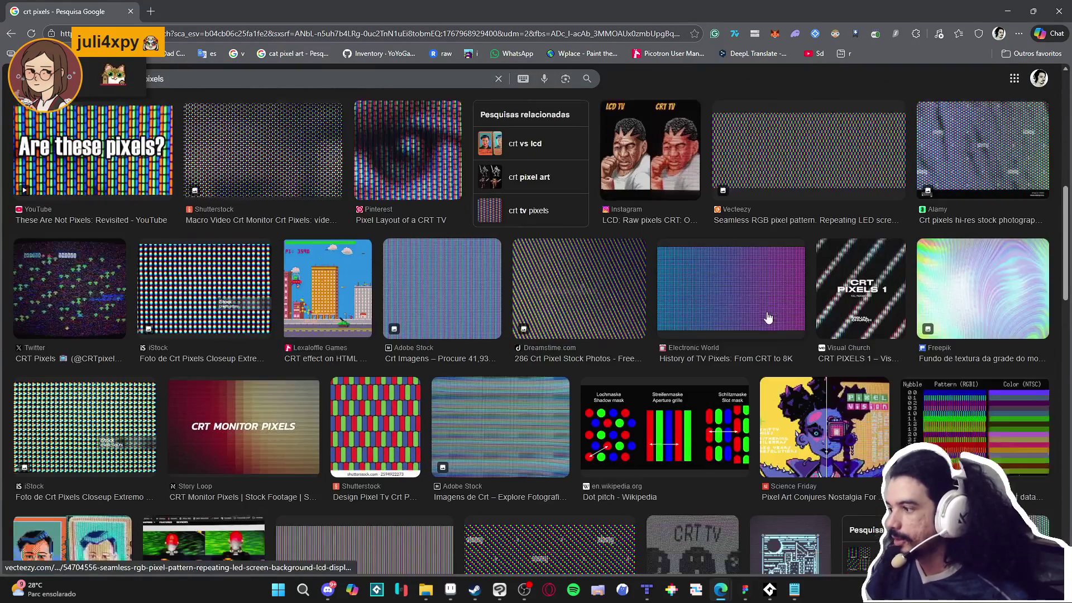
click(1007, 11)
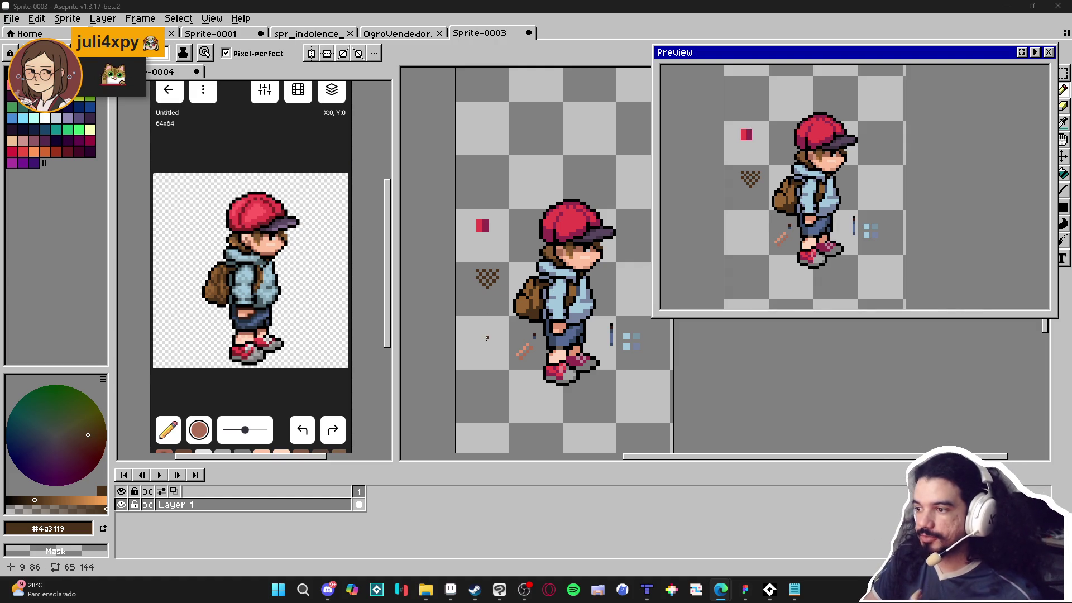
Test a dark-brown diagonal and pixels beside the sprite, undoing all but one pixel.
scroll(479, 343, up, 3)
drag(471, 288, 516, 398)
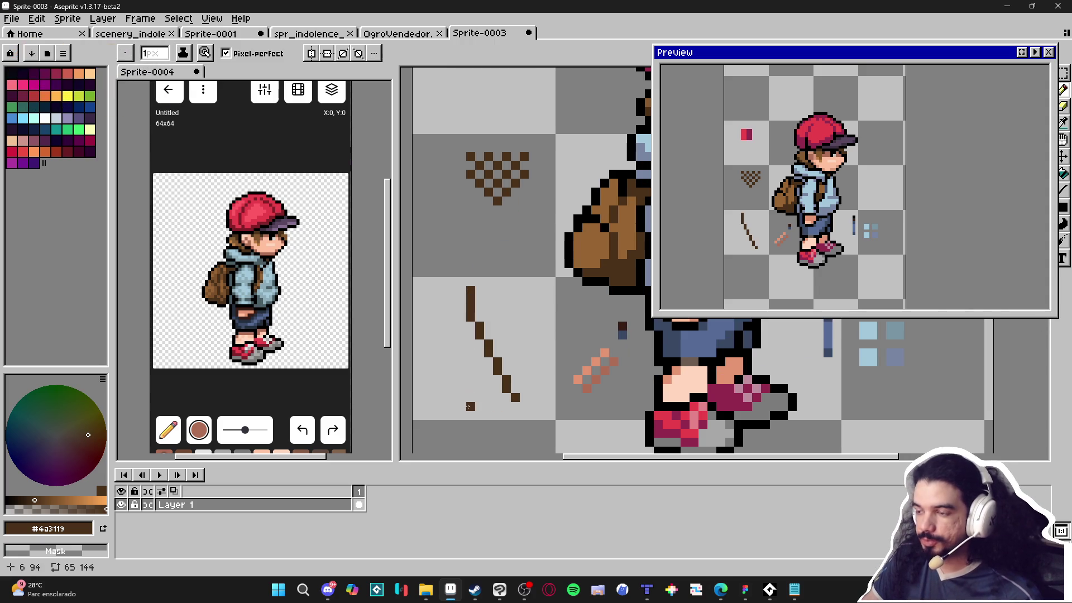
key(ctrl+z)
click(453, 370)
click(480, 352)
scroll(474, 380, up, 2)
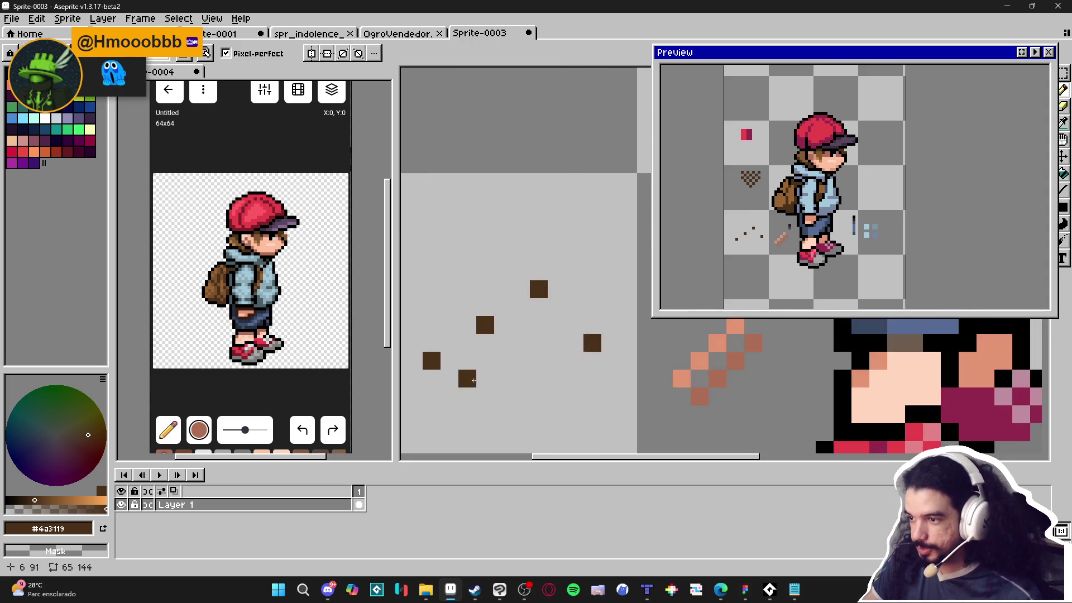
key(ctrl+z)
scroll(503, 360, down, 2)
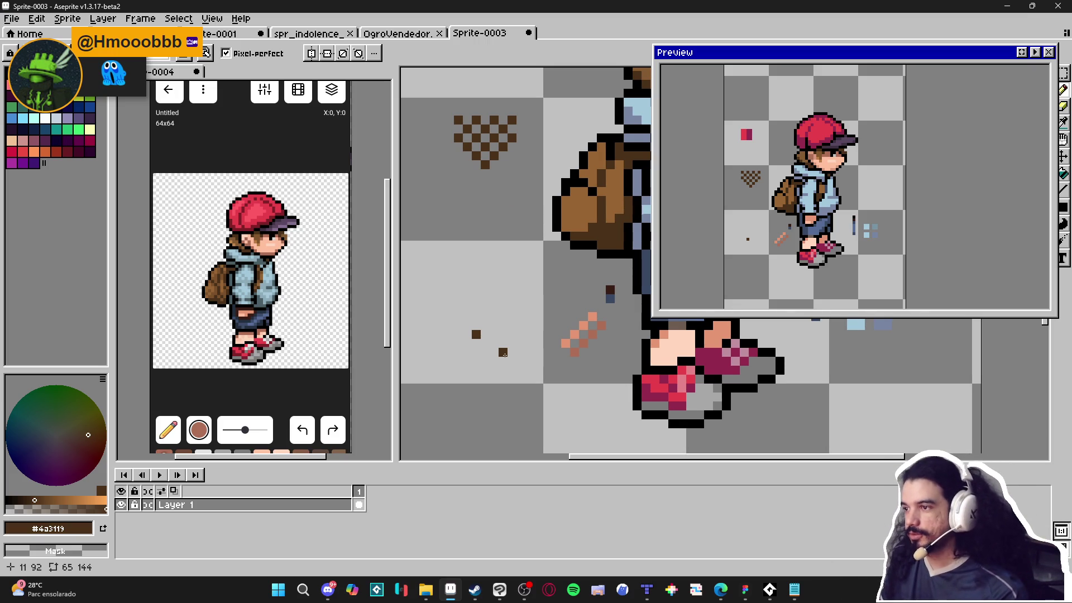
scroll(583, 201, up, 2)
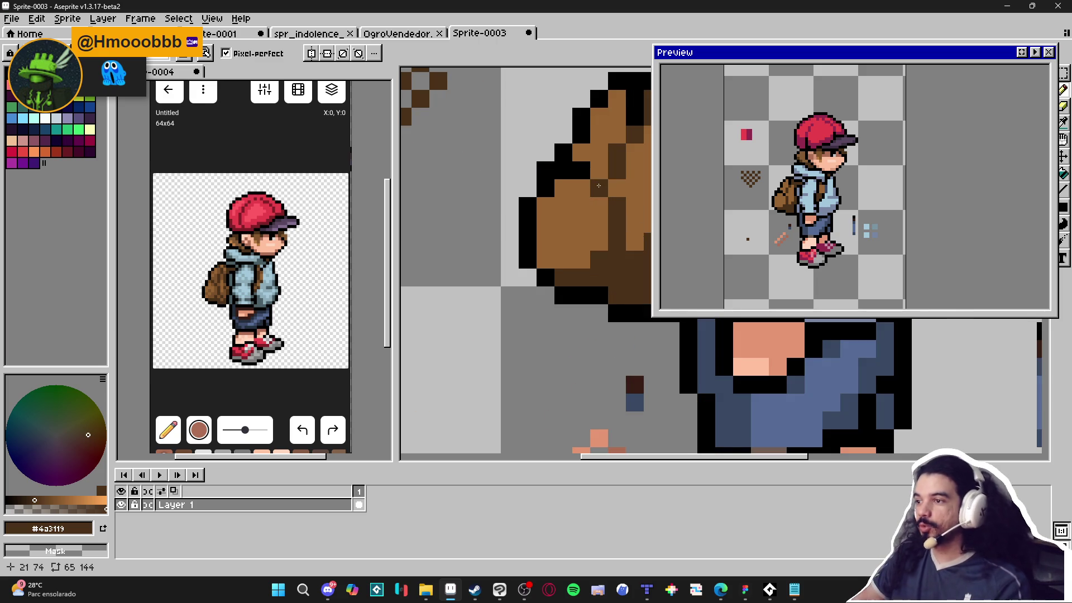
scroll(595, 205, down, 2)
scroll(594, 205, down, 3)
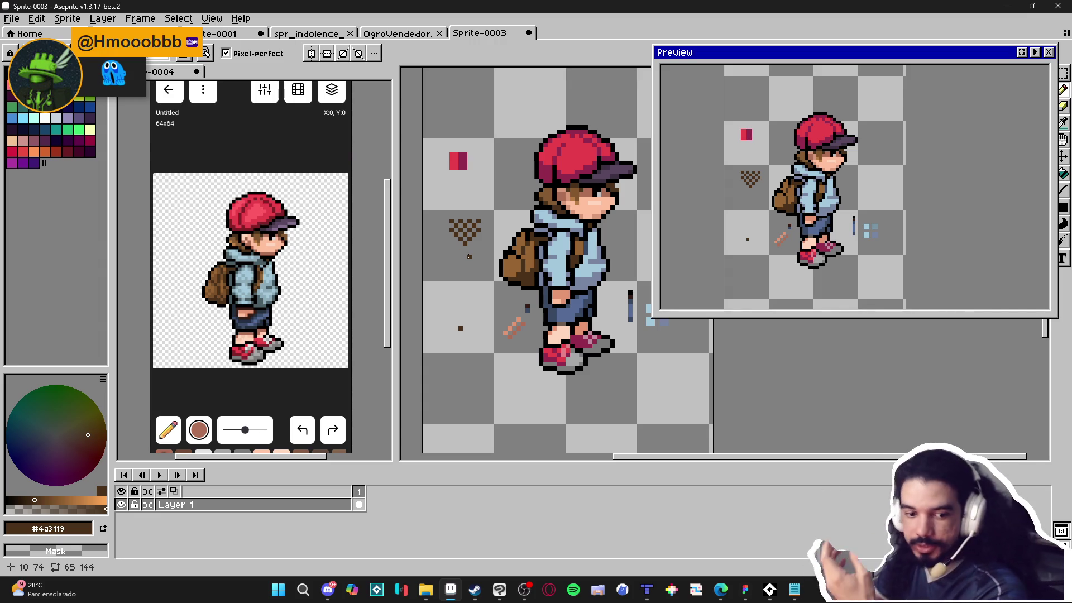
Bring the CRT folder window forward and go to the Área de Trabalho desktop folder.
mouse_move(435, 594)
click(360, 511)
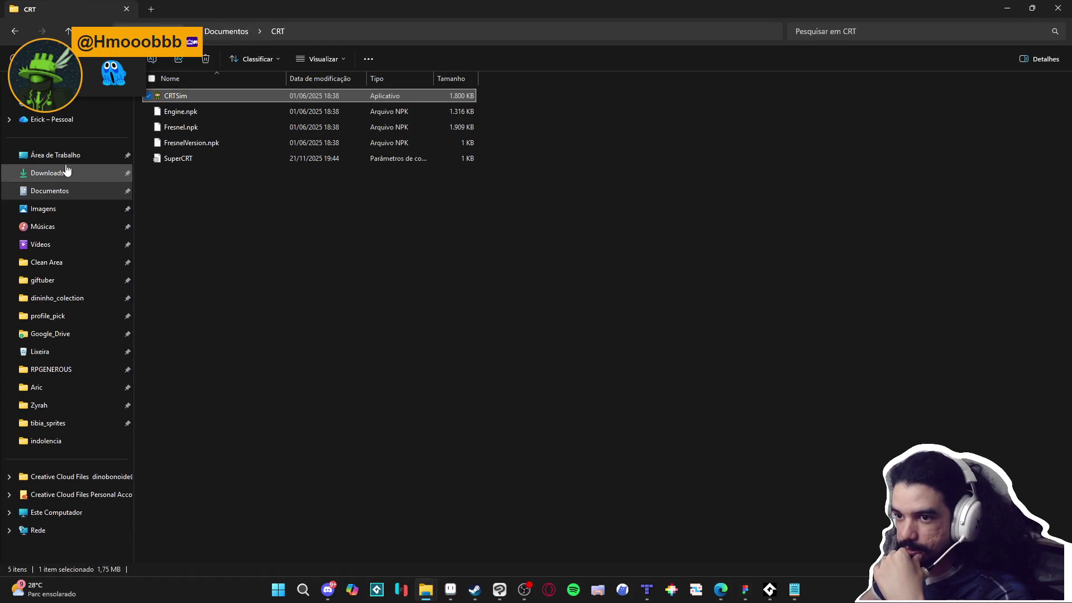
click(61, 156)
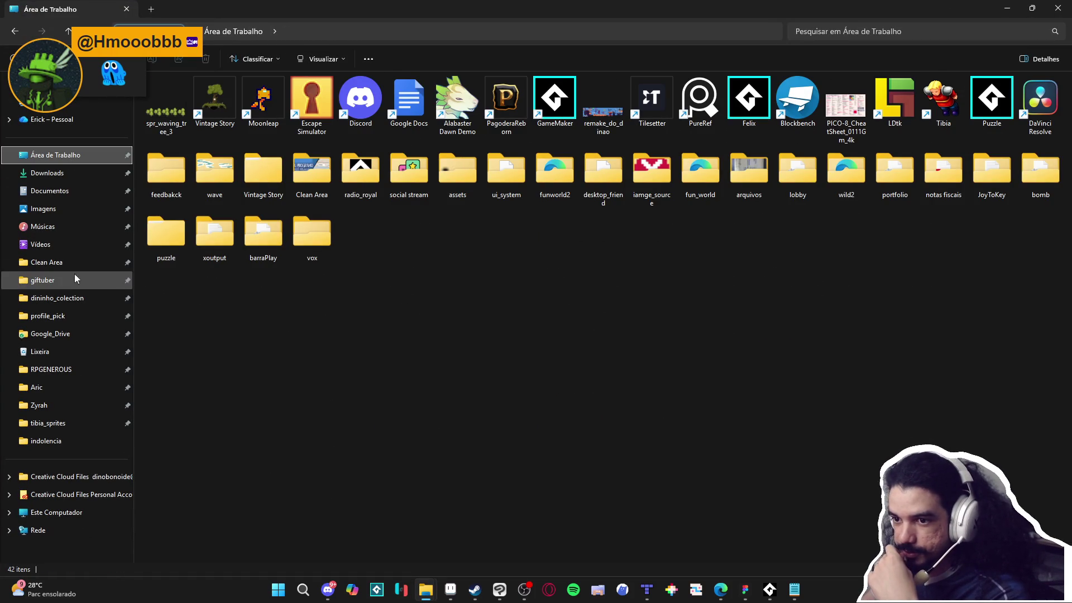